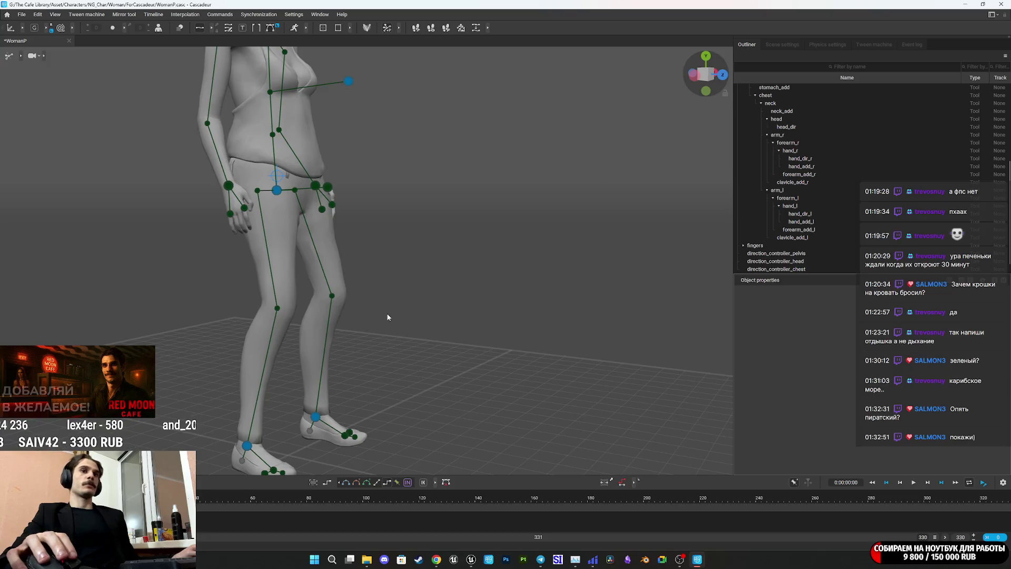
Lower the woman's pelvis so her hips drop and her knees bend
left_click_drag(336, 274, 436, 258)
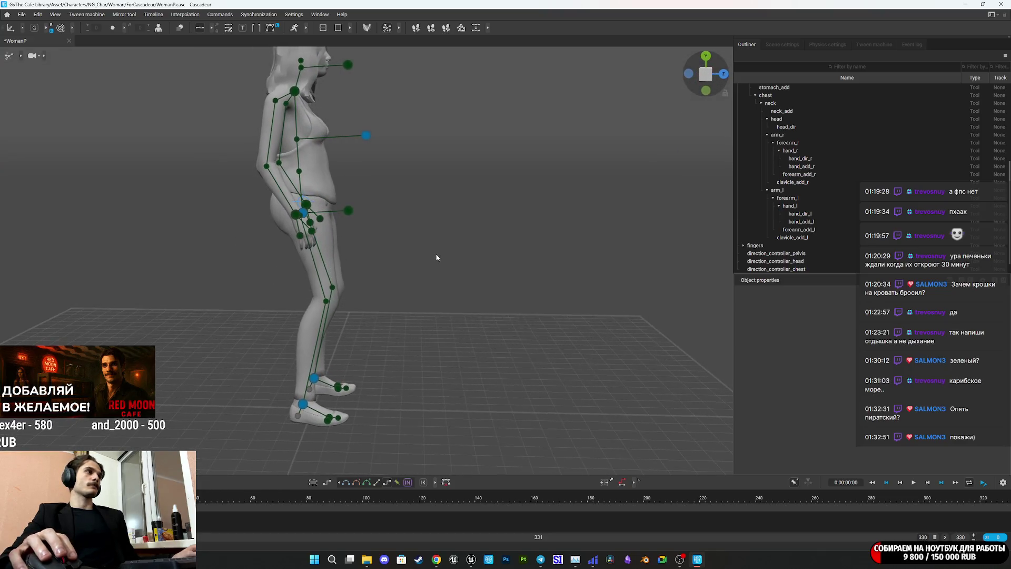
left_click(304, 213)
left_click_drag(332, 188, 334, 209)
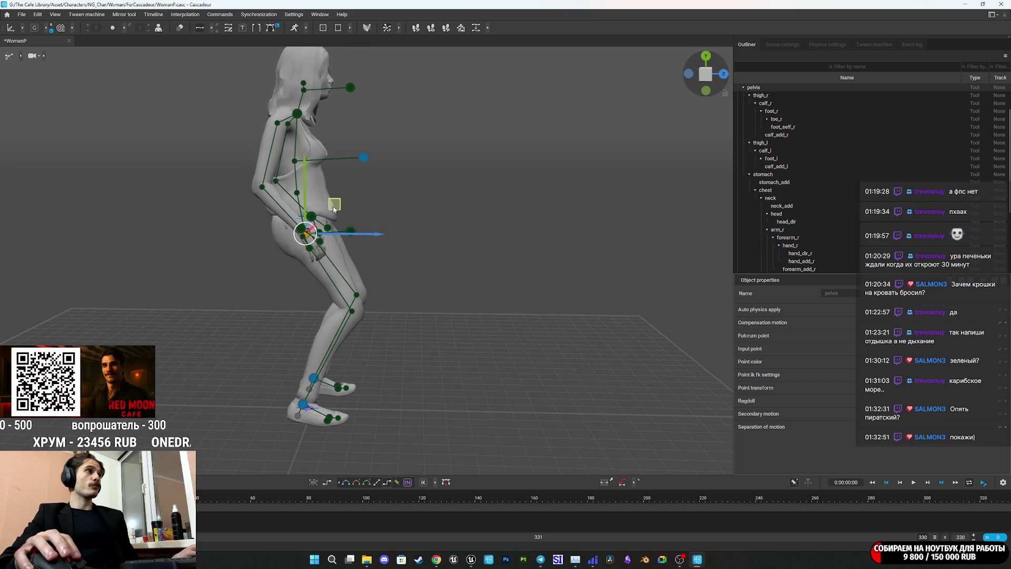
Drag the neck point forward to hunch the upper body
left_click(300, 116)
mouse_move(326, 85)
left_mouse_down()
mouse_move(445, 143)
mouse_move(387, 127)
mouse_move(403, 132)
mouse_move(391, 109)
left_mouse_up()
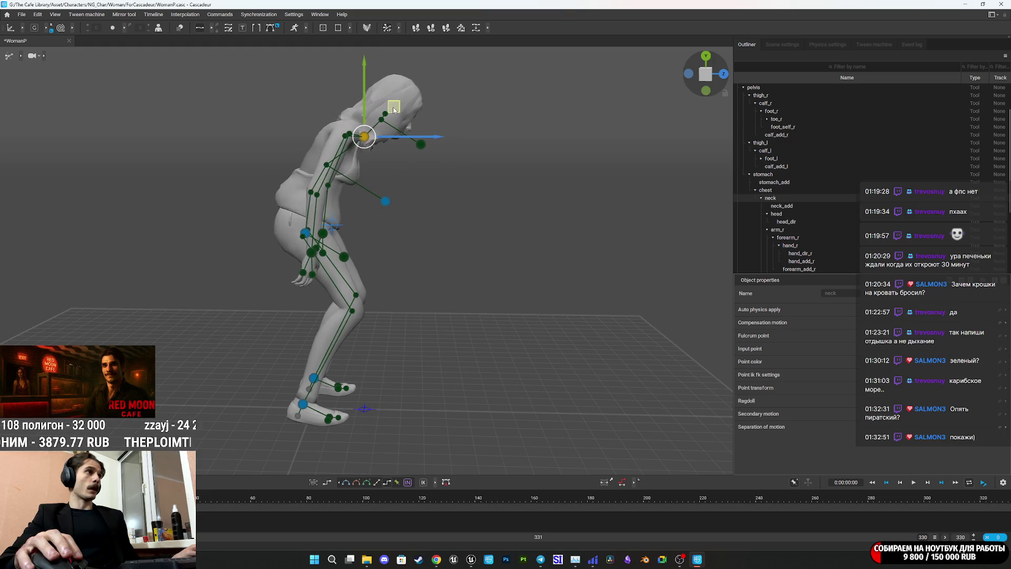
scroll(426, 284, "up", 5)
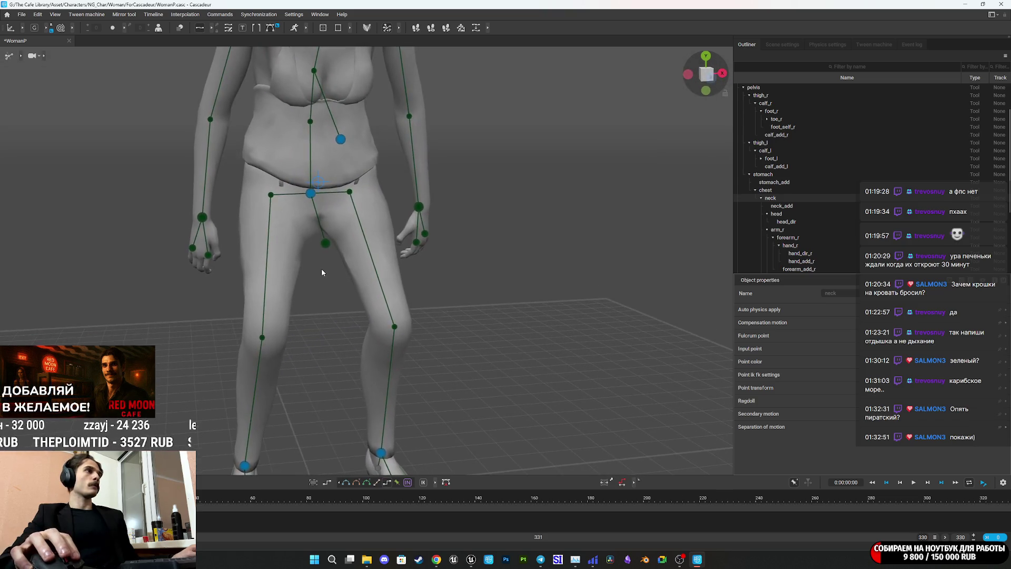
scroll(321, 273, "down", 5)
left_click_drag(340, 266, 412, 243)
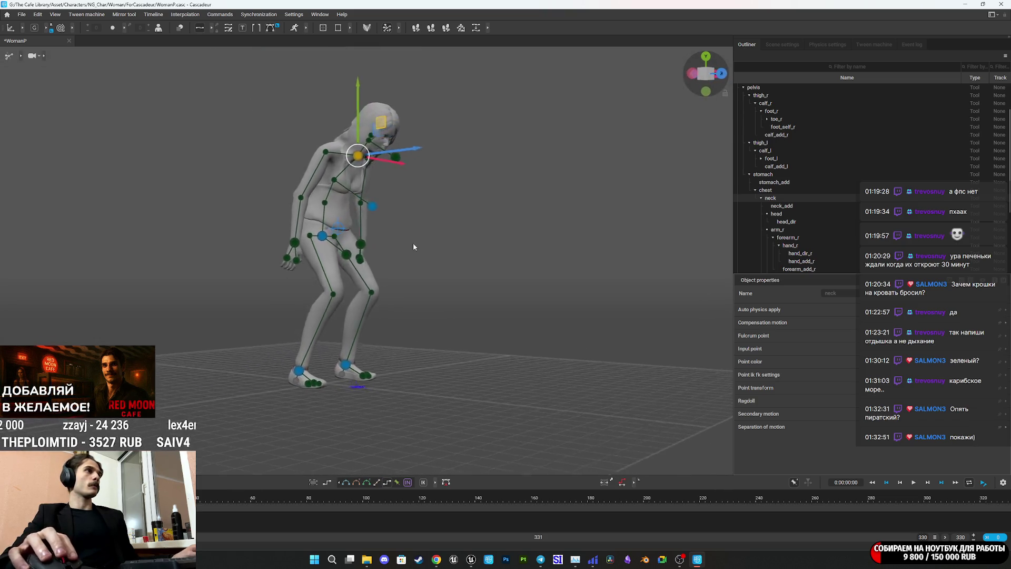
Tilt the head direction controller down so the head bows
left_click(297, 247)
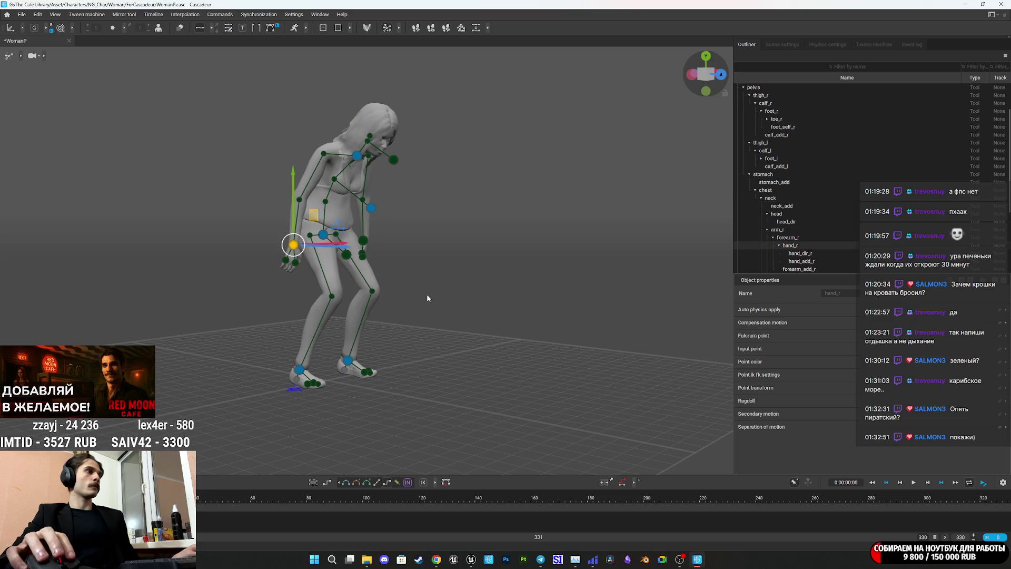
left_click_drag(428, 298, 339, 312)
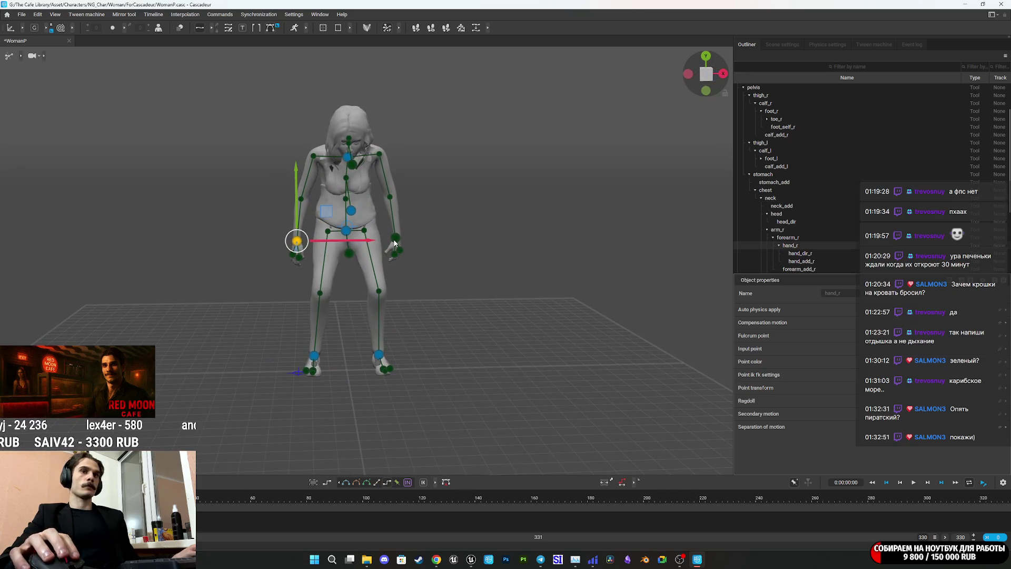
mouse_move(396, 242)
left_mouse_down()
mouse_move(517, 274)
mouse_move(606, 277)
mouse_move(584, 284)
left_mouse_up()
scroll(425, 320, "up", 5)
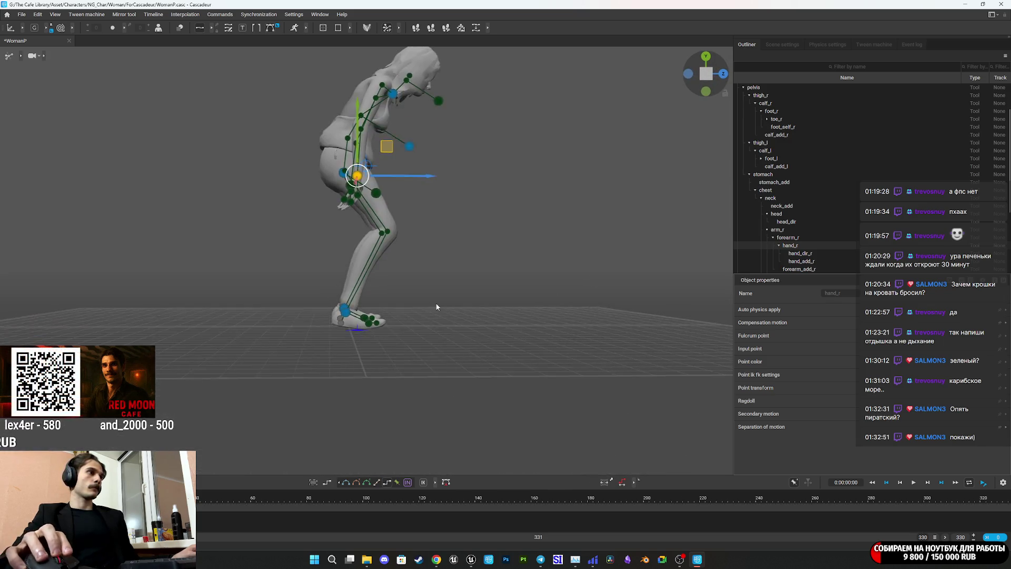
mouse_move(424, 320)
left_mouse_down()
mouse_move(389, 290)
mouse_move(432, 367)
mouse_move(409, 329)
left_mouse_up()
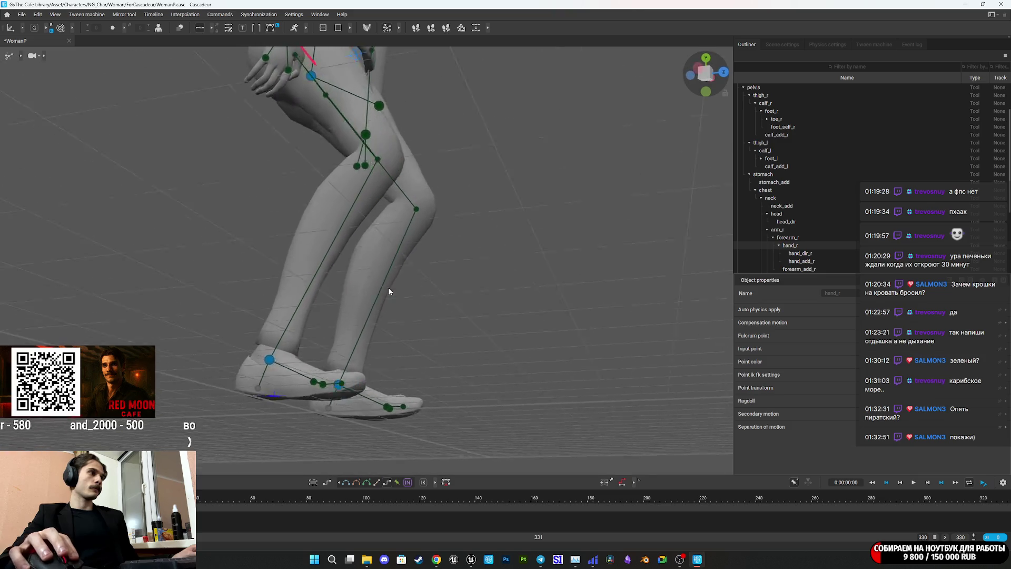
scroll(389, 291, "down", 5)
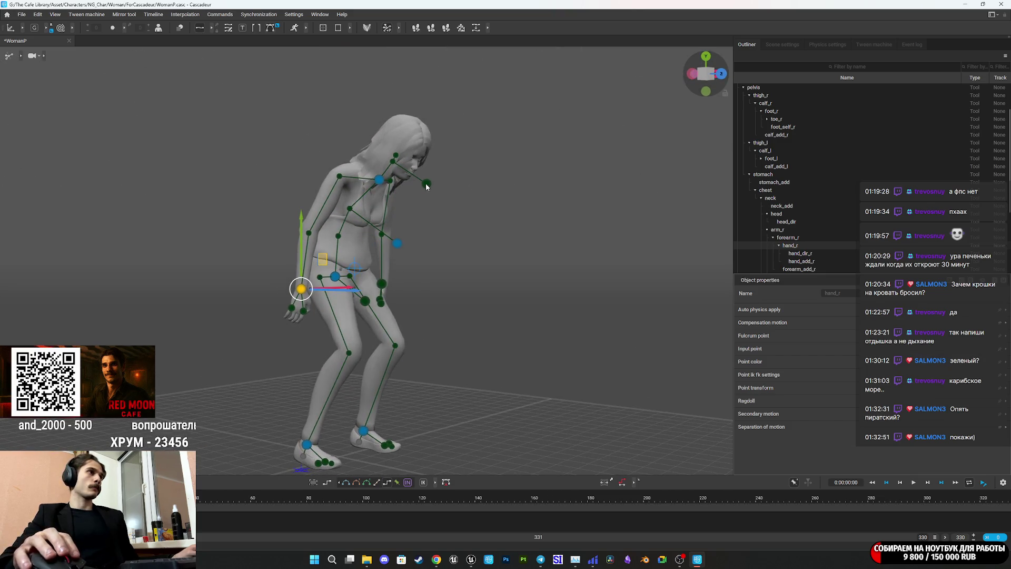
left_click(427, 187)
left_click_drag(427, 186, 523, 246)
mouse_move(494, 170)
left_mouse_down()
mouse_move(470, 194)
mouse_move(477, 196)
left_mouse_up()
left_click_drag(457, 282, 481, 311)
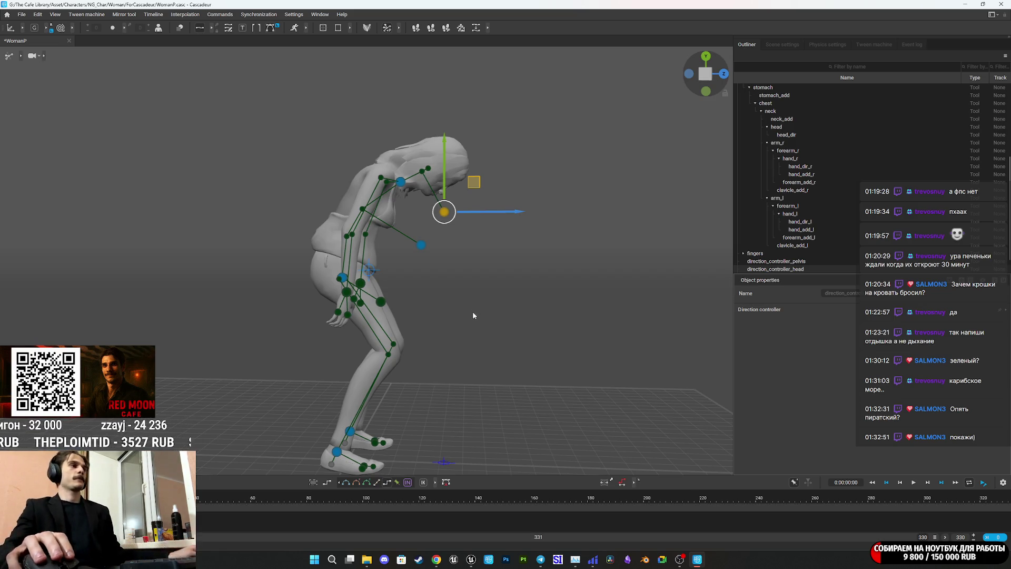
Box-select the upper body joints and shift them along X
scroll(473, 315, "down", 4)
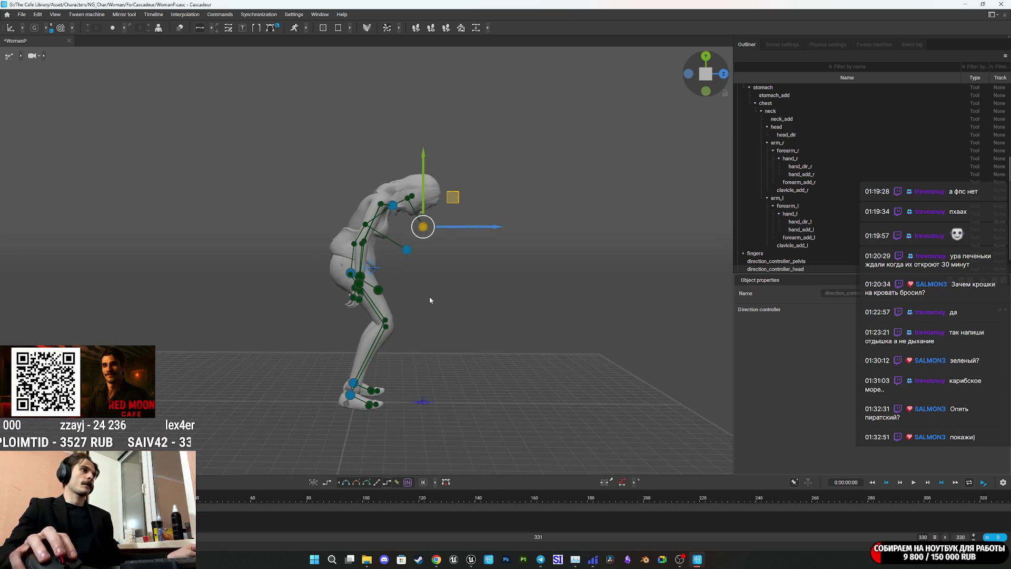
left_click(372, 269)
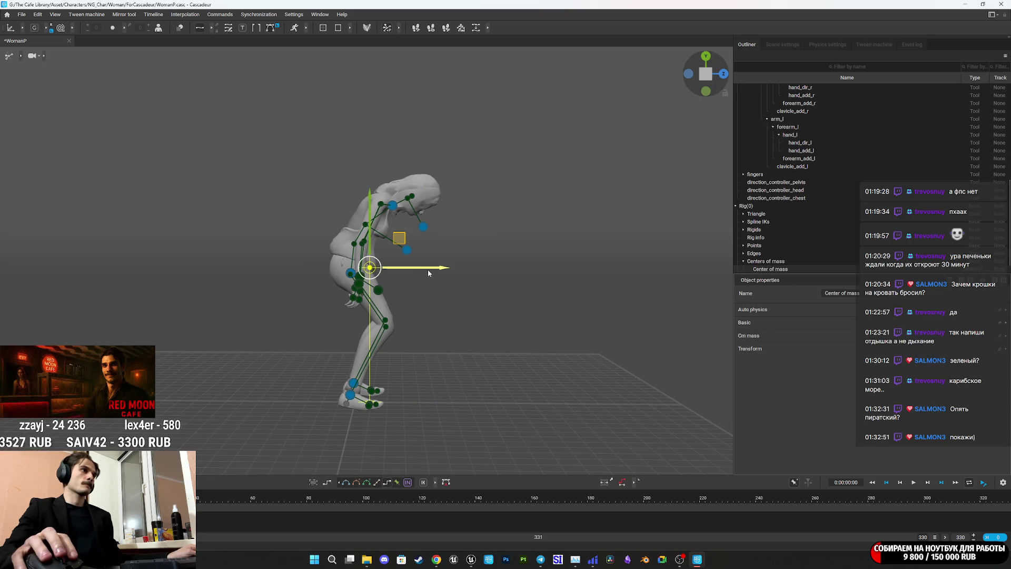
mouse_move(463, 300)
left_mouse_down()
mouse_move(374, 338)
mouse_move(512, 286)
left_mouse_up()
left_click(422, 330)
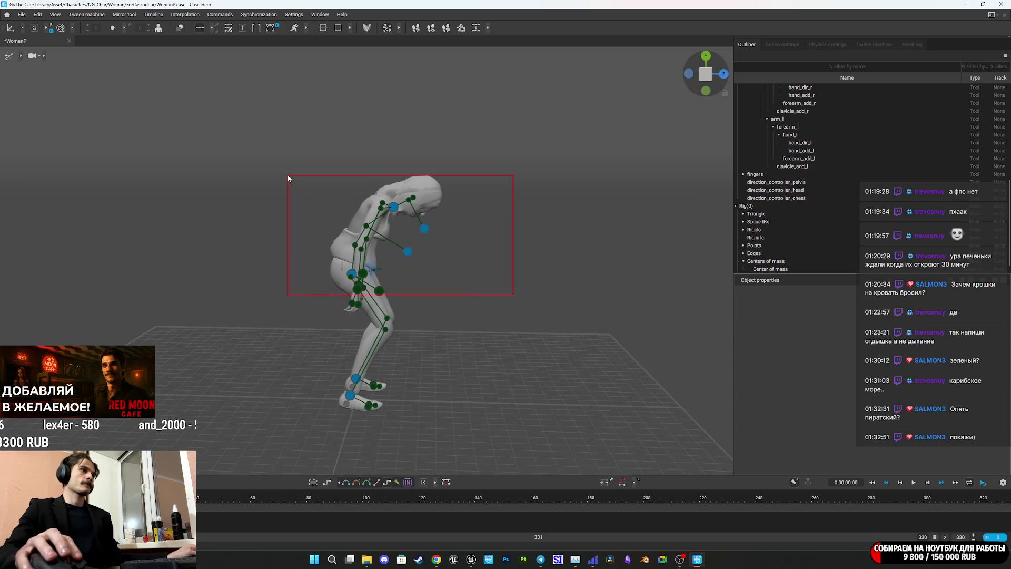
left_click_drag(288, 178, 288, 178)
left_click_drag(420, 278, 391, 281)
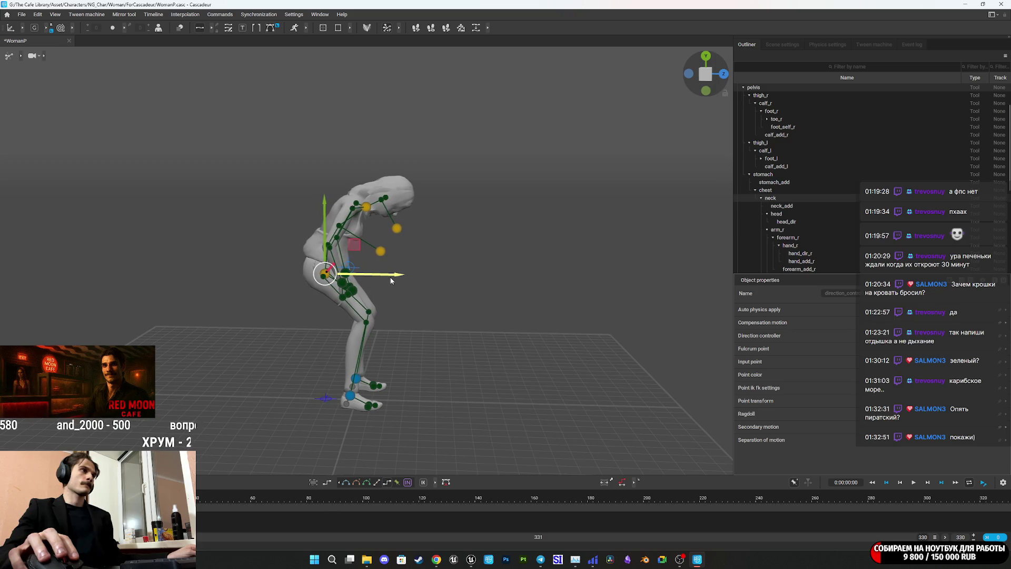
Move the hand_r point down onto the right knee
scroll(459, 298, "up", 5)
left_click_drag(460, 298, 400, 316)
left_click(248, 308)
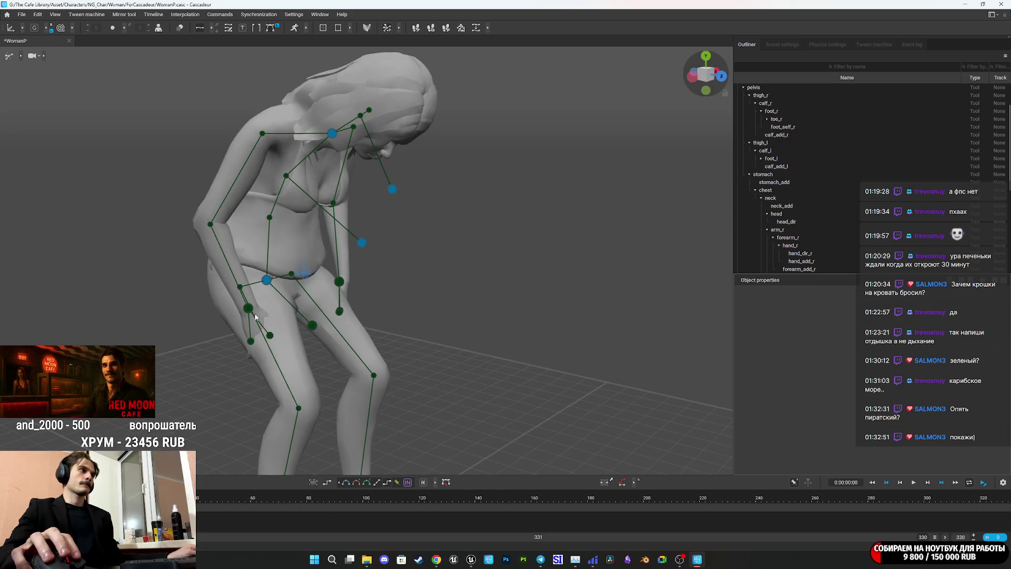
mouse_move(377, 367)
left_mouse_down()
mouse_move(331, 288)
mouse_move(388, 303)
left_mouse_up()
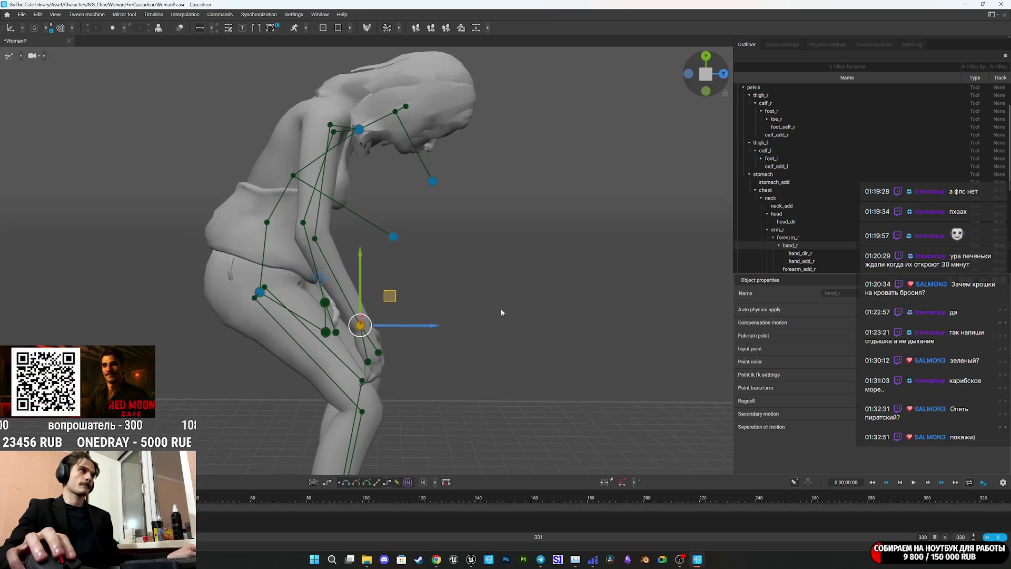
Drag the neck point down and forward to fold the upper body over the legs
left_click_drag(501, 311, 481, 303)
left_click(350, 126)
left_click_drag(416, 219, 384, 112)
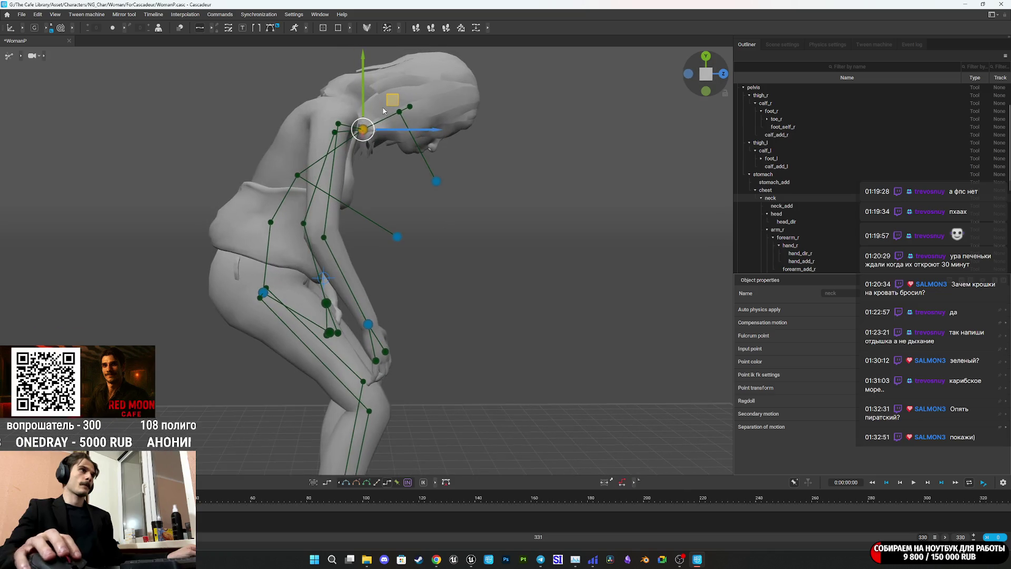
left_click_drag(365, 78, 374, 113)
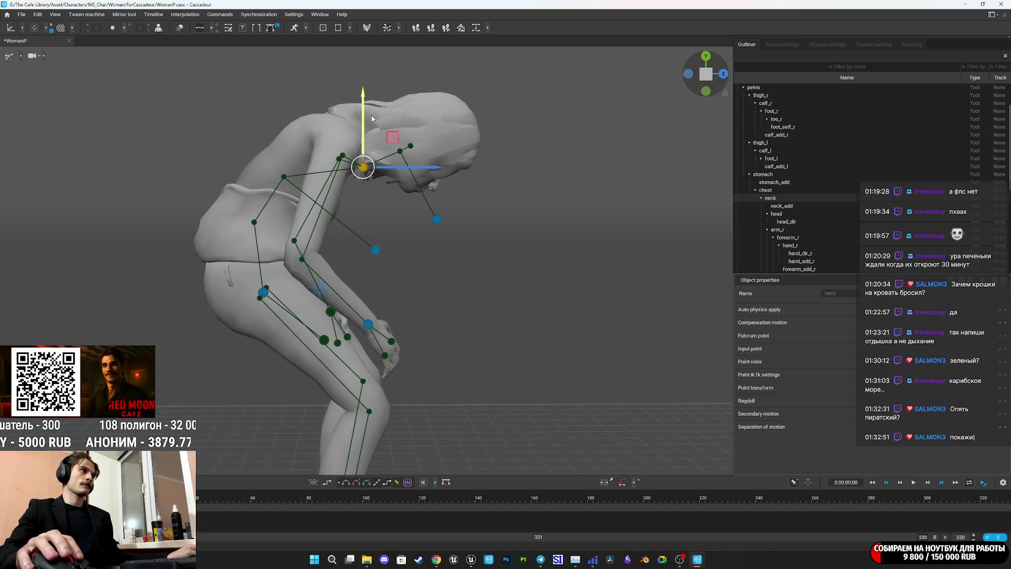
left_click_drag(435, 168, 475, 172)
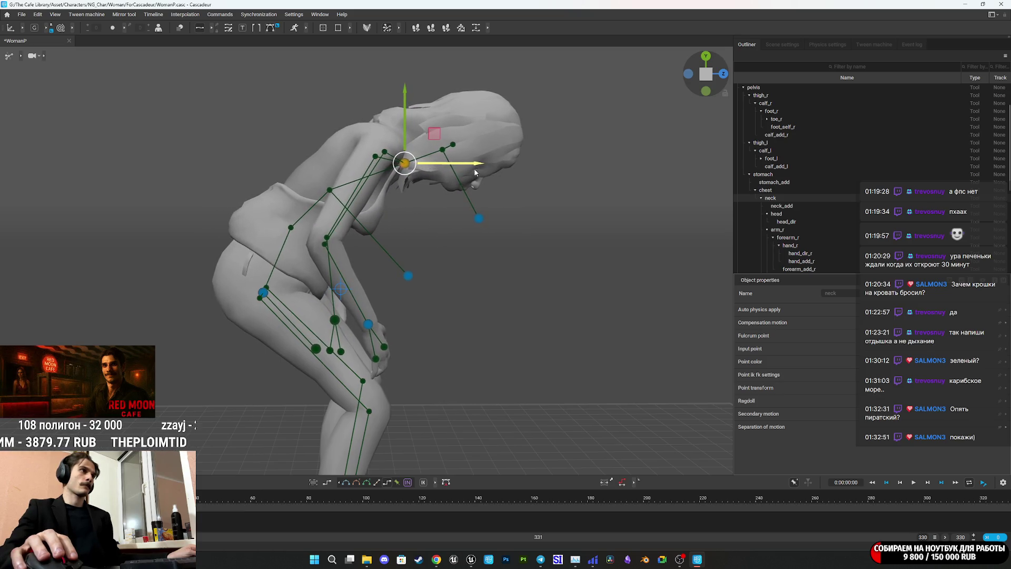
left_click_drag(407, 109, 407, 113)
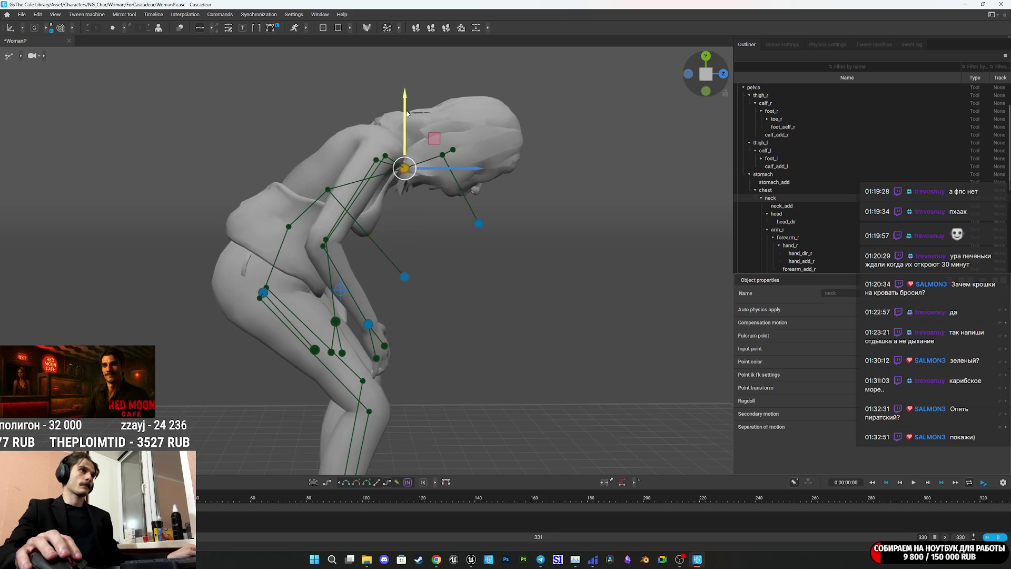
left_click_drag(470, 169, 466, 165)
left_click_drag(549, 348, 410, 356)
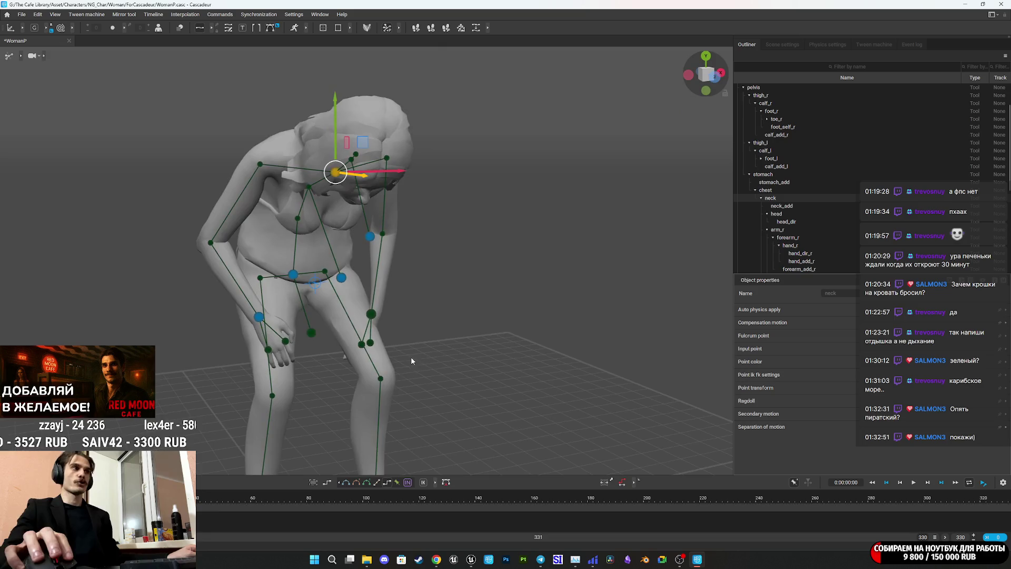
scroll(423, 283, "up", 3)
left_click(283, 231)
left_click_drag(286, 238, 369, 239)
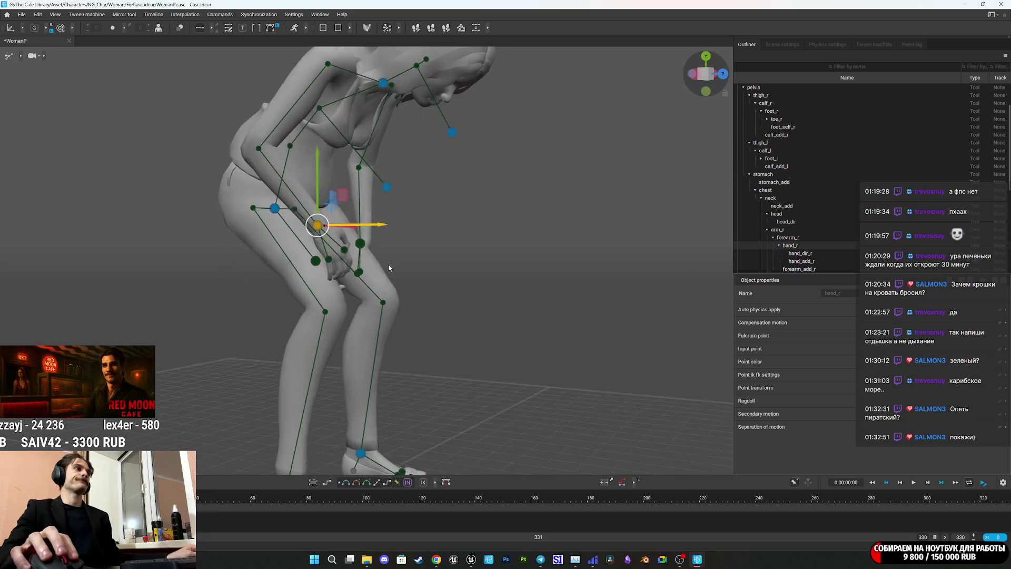
Settle the right hand on the knee and lower the right shoulder to reshape the arm
scroll(412, 302, "up", 5)
mouse_move(333, 138)
left_mouse_down()
mouse_move(398, 265)
mouse_move(384, 234)
left_mouse_up()
mouse_move(465, 279)
left_mouse_down()
mouse_move(292, 294)
mouse_move(357, 289)
mouse_move(350, 309)
mouse_move(248, 327)
mouse_move(261, 307)
mouse_move(244, 223)
left_mouse_up()
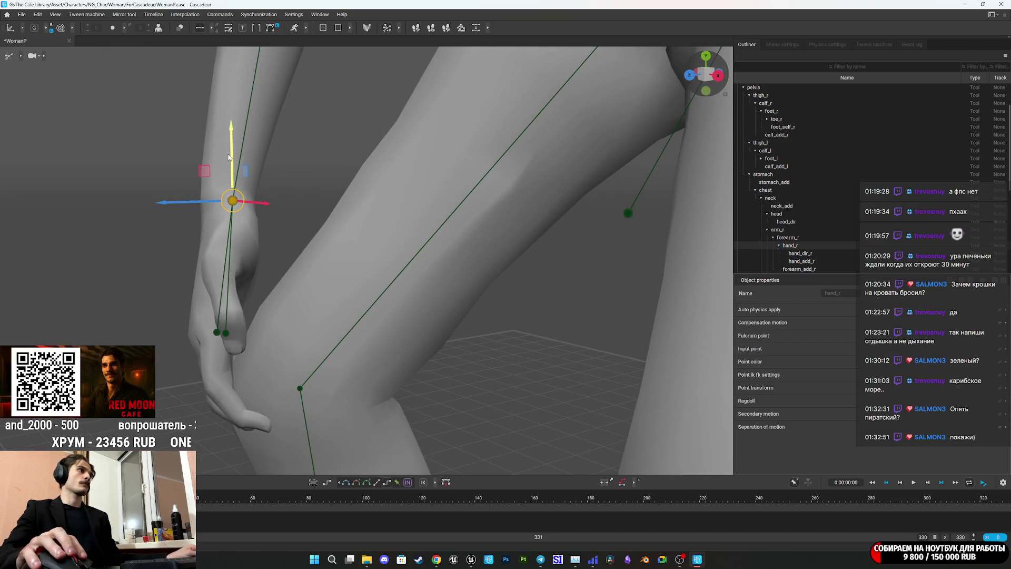
left_click_drag(229, 157, 247, 187)
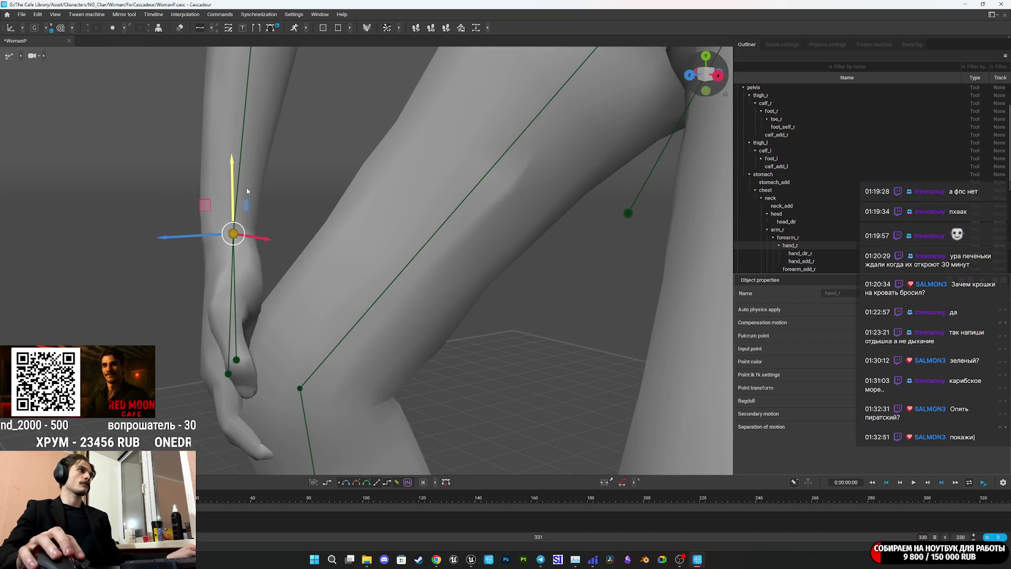
mouse_move(267, 316)
left_mouse_down()
mouse_move(421, 280)
mouse_move(359, 326)
mouse_move(478, 340)
mouse_move(462, 314)
mouse_move(474, 304)
mouse_move(535, 346)
mouse_move(350, 343)
mouse_move(342, 316)
mouse_move(328, 332)
mouse_move(316, 323)
mouse_move(414, 326)
mouse_move(492, 277)
mouse_move(594, 296)
mouse_move(535, 300)
mouse_move(456, 244)
left_mouse_up()
left_click(320, 321)
left_click(310, 303)
left_click(375, 158)
mouse_move(375, 101)
left_mouse_down()
mouse_move(463, 259)
mouse_move(415, 230)
mouse_move(432, 273)
mouse_move(594, 347)
mouse_move(314, 345)
mouse_move(405, 353)
mouse_move(393, 345)
left_mouse_up()
Drag the hand_l point onto the left knee
left_click(526, 296)
mouse_move(525, 296)
left_mouse_down()
mouse_move(449, 359)
mouse_move(539, 341)
mouse_move(516, 345)
mouse_move(562, 315)
left_mouse_up()
mouse_move(517, 265)
left_mouse_down()
mouse_move(429, 247)
mouse_move(398, 254)
mouse_move(592, 258)
mouse_move(551, 337)
mouse_move(475, 317)
mouse_move(549, 328)
mouse_move(481, 338)
mouse_move(464, 182)
left_mouse_up()
scroll(544, 339, "up", 3)
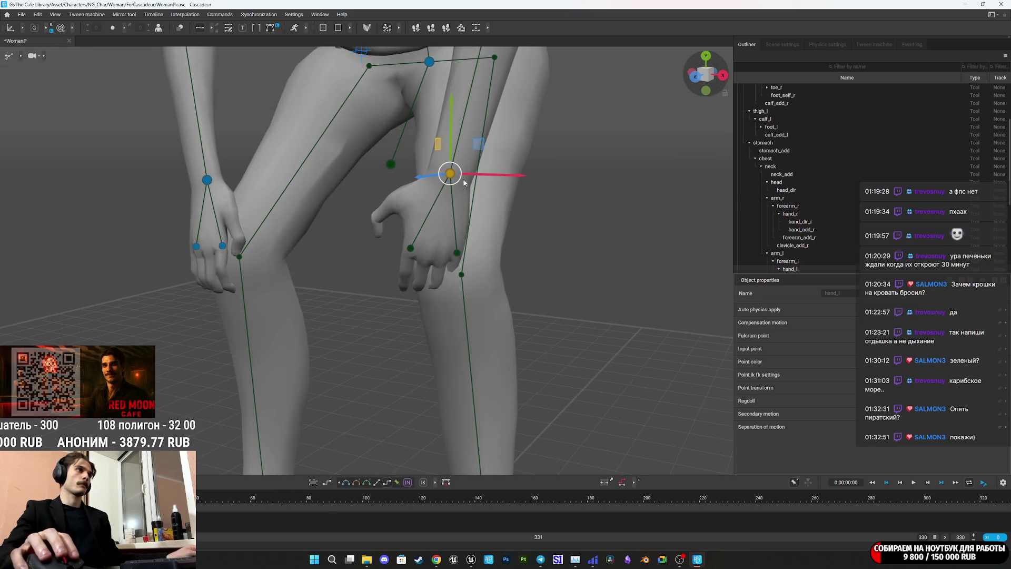
left_click(457, 254)
mouse_move(459, 258)
left_mouse_down()
mouse_move(526, 277)
mouse_move(316, 269)
mouse_move(521, 301)
mouse_move(421, 248)
mouse_move(519, 277)
mouse_move(498, 249)
mouse_move(456, 242)
mouse_move(485, 238)
mouse_move(463, 222)
mouse_move(437, 161)
mouse_move(450, 248)
mouse_move(419, 247)
mouse_move(387, 141)
mouse_move(382, 150)
mouse_move(391, 134)
left_mouse_up()
left_click(421, 248)
Shift the left wrist right and rotate it with hand_dir_l to grip the knee
left_click(437, 160)
mouse_move(321, 185)
left_mouse_down()
mouse_move(472, 285)
mouse_move(542, 288)
mouse_move(505, 297)
left_mouse_up()
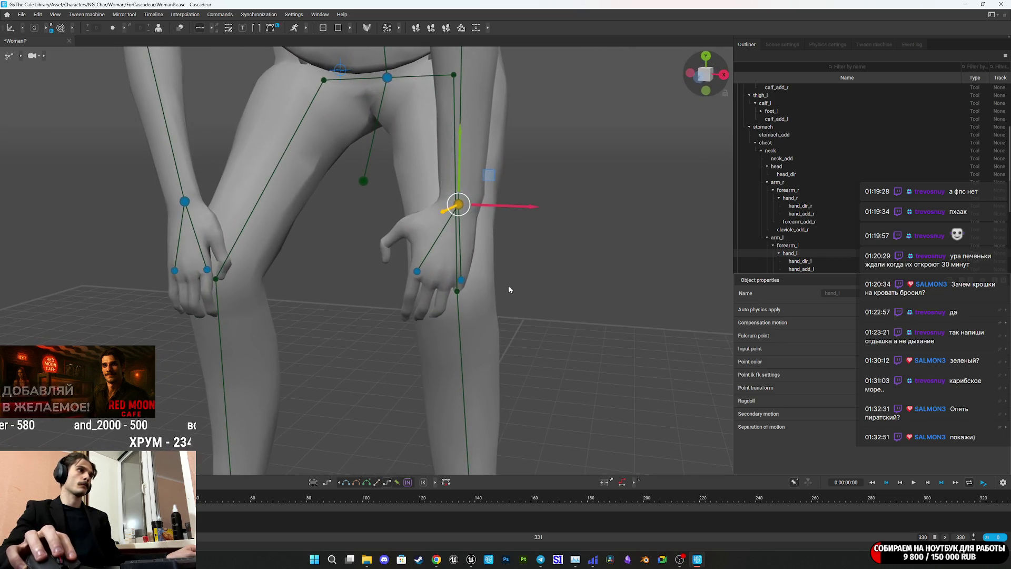
left_click_drag(520, 210, 527, 210)
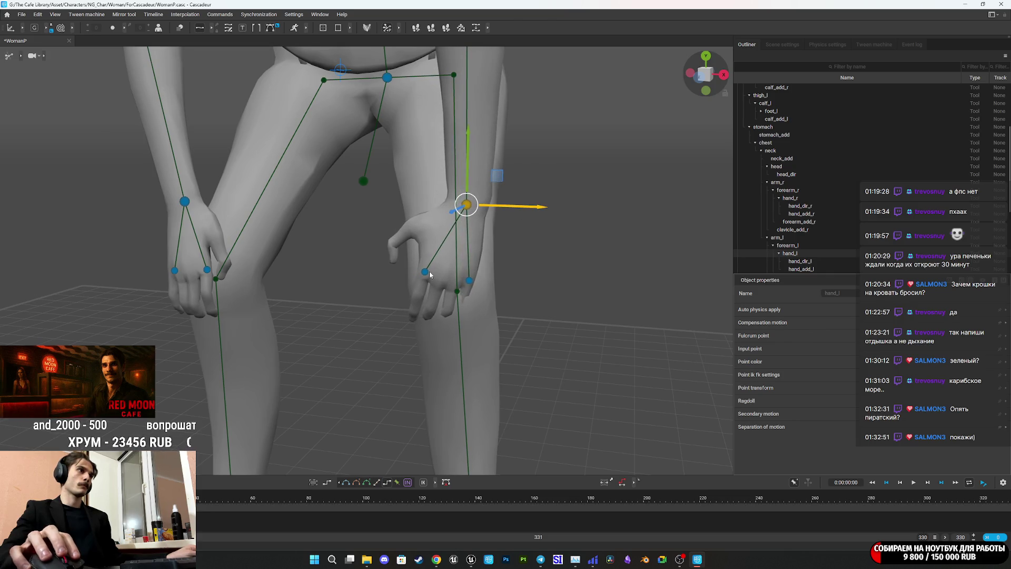
left_click(469, 280)
left_click_drag(460, 293, 456, 303)
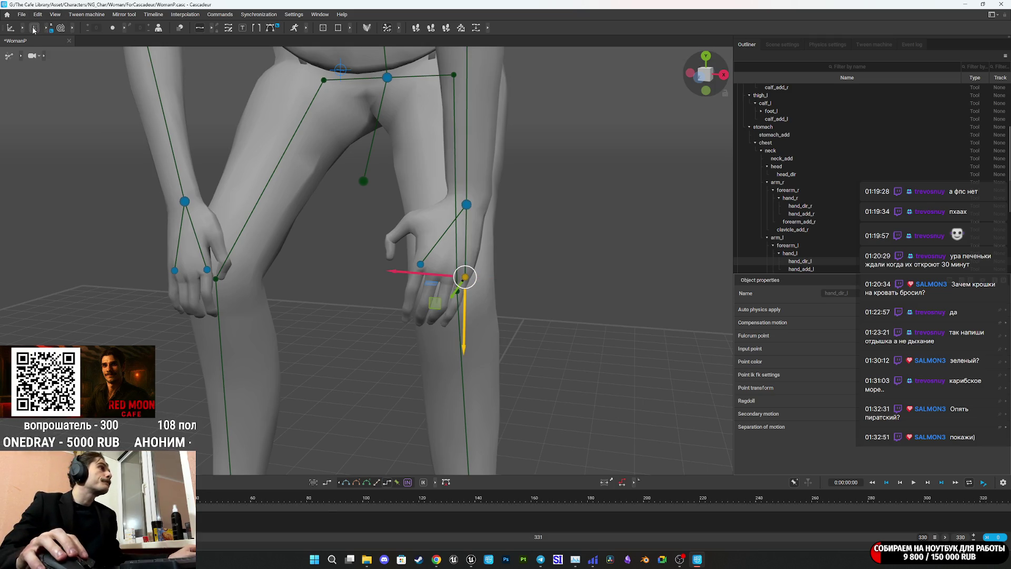
Refine the left hand's position and direction on the knee
scroll(575, 348, "up", 5)
mouse_move(522, 295)
left_mouse_down()
mouse_move(540, 295)
mouse_move(422, 296)
left_mouse_up()
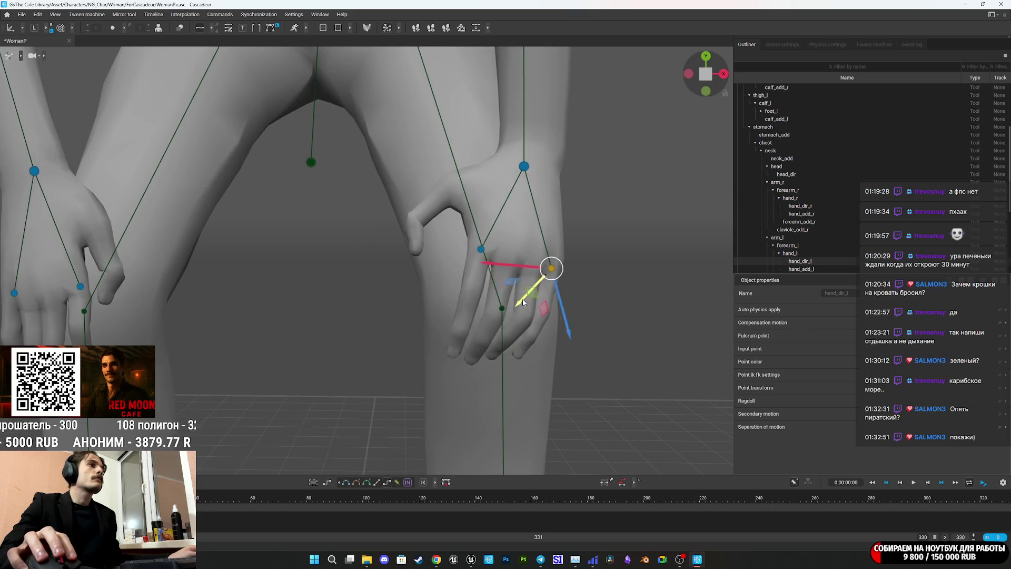
mouse_move(362, 283)
left_mouse_down()
mouse_move(446, 298)
mouse_move(601, 301)
left_mouse_up()
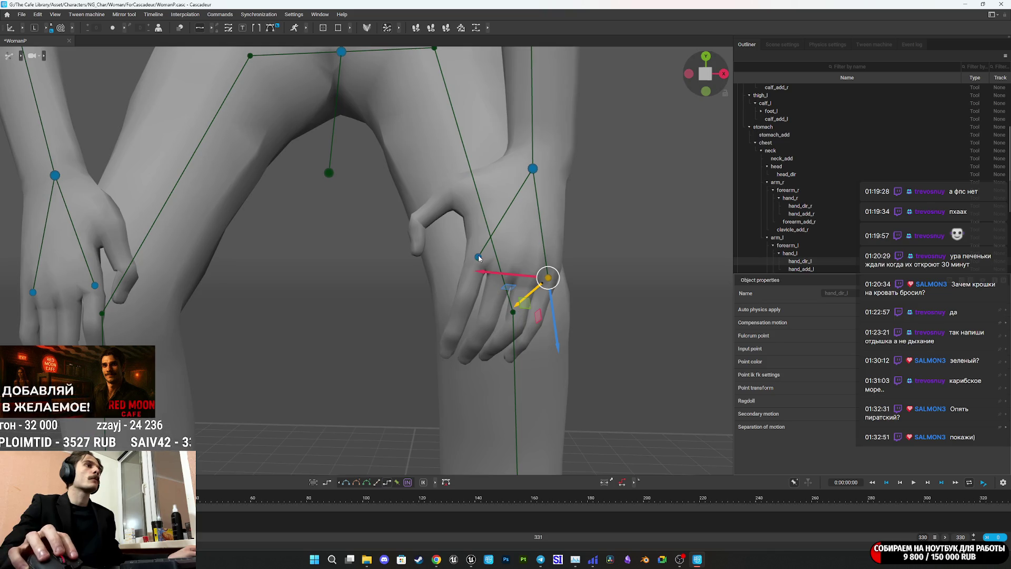
left_click(478, 257)
left_click_drag(478, 257, 591, 282)
left_click_drag(420, 289, 390, 313)
left_click_drag(402, 303, 405, 304)
mouse_move(512, 321)
left_mouse_down()
mouse_move(384, 312)
mouse_move(236, 333)
mouse_move(351, 303)
left_mouse_up()
scroll(350, 303, "down", 2)
left_click(445, 253)
left_click_drag(516, 285, 672, 280)
left_click_drag(497, 342, 509, 334)
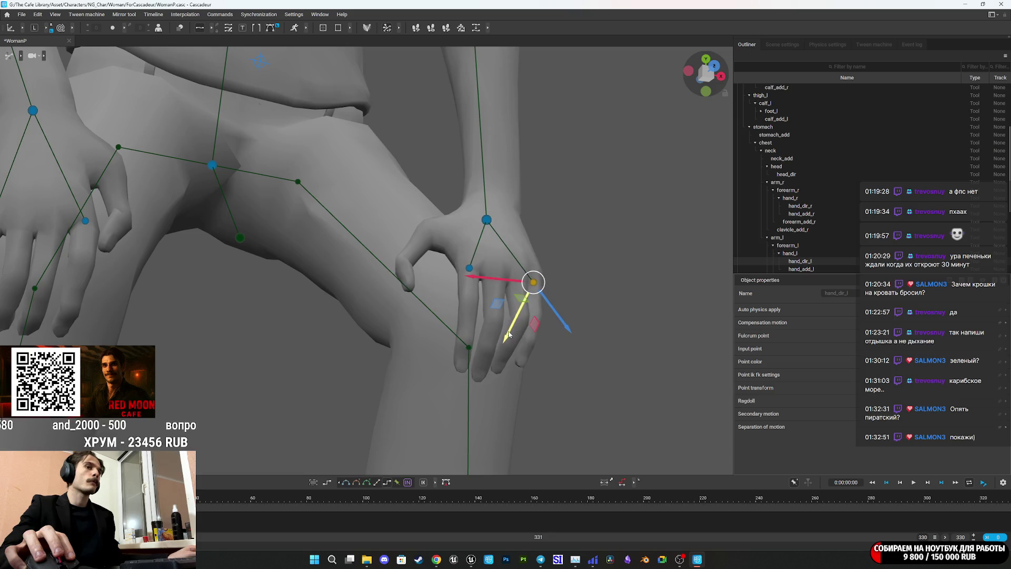
From a side view, drag the arm_l shoulder point down along its yellow axis
scroll(509, 334, "down", 6)
left_click_drag(593, 305, 482, 254)
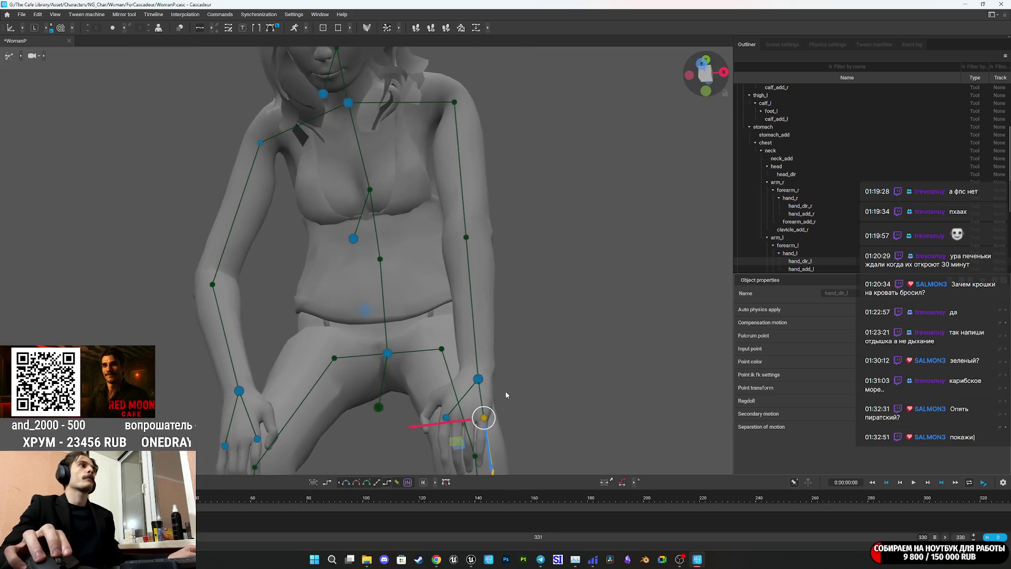
left_click_drag(434, 282, 440, 125)
left_click(433, 125)
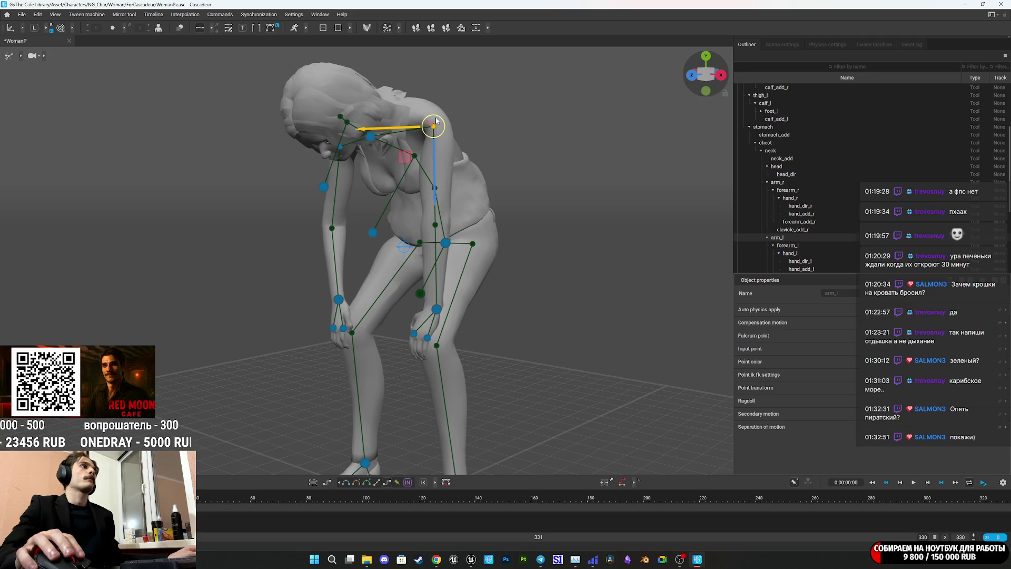
mouse_move(436, 200)
left_mouse_down()
mouse_move(441, 219)
mouse_move(637, 242)
mouse_move(565, 265)
mouse_move(587, 232)
mouse_move(599, 235)
mouse_move(498, 274)
mouse_move(520, 290)
left_mouse_up()
scroll(499, 302, "up", 3)
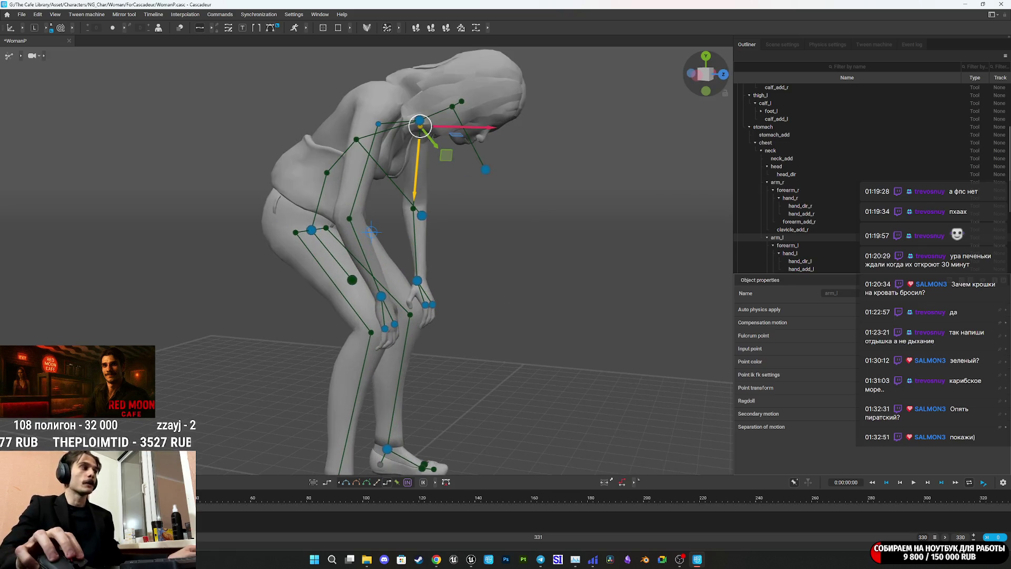
scroll(603, 498, "up", 2)
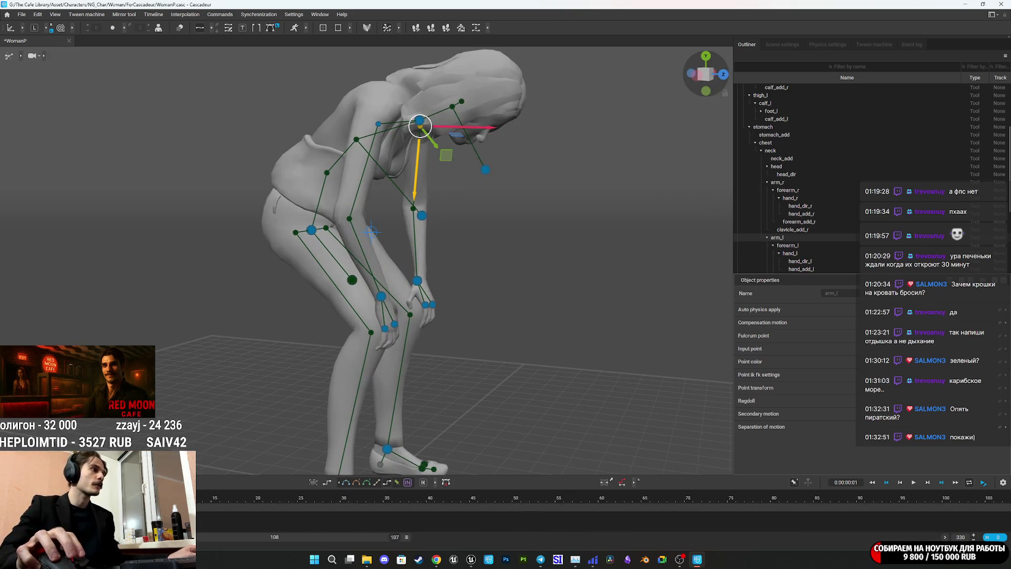
At frame 14, drag the neck joint down to bend the neck and torso further
scroll(603, 497, "up", 2)
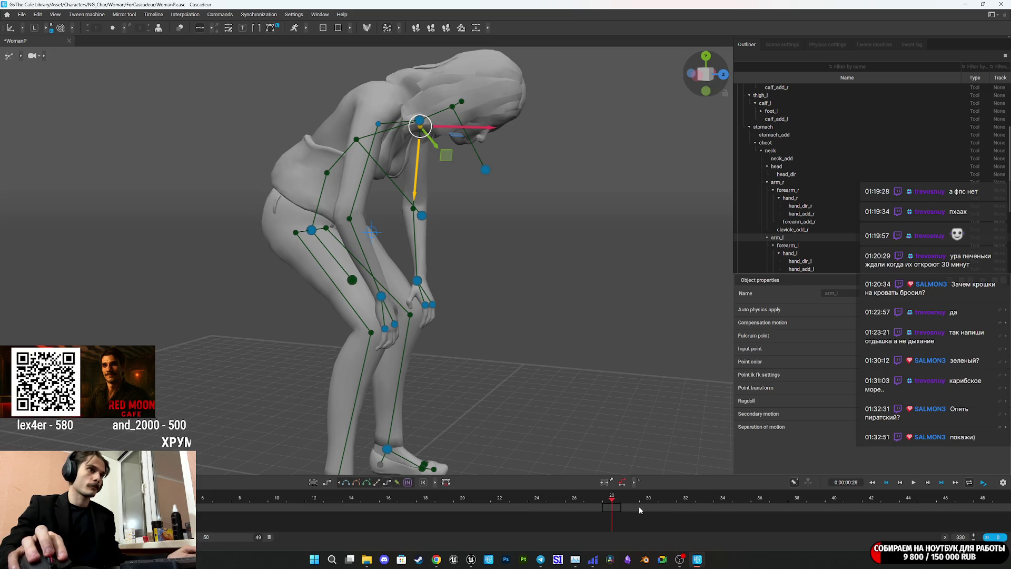
left_click(649, 507)
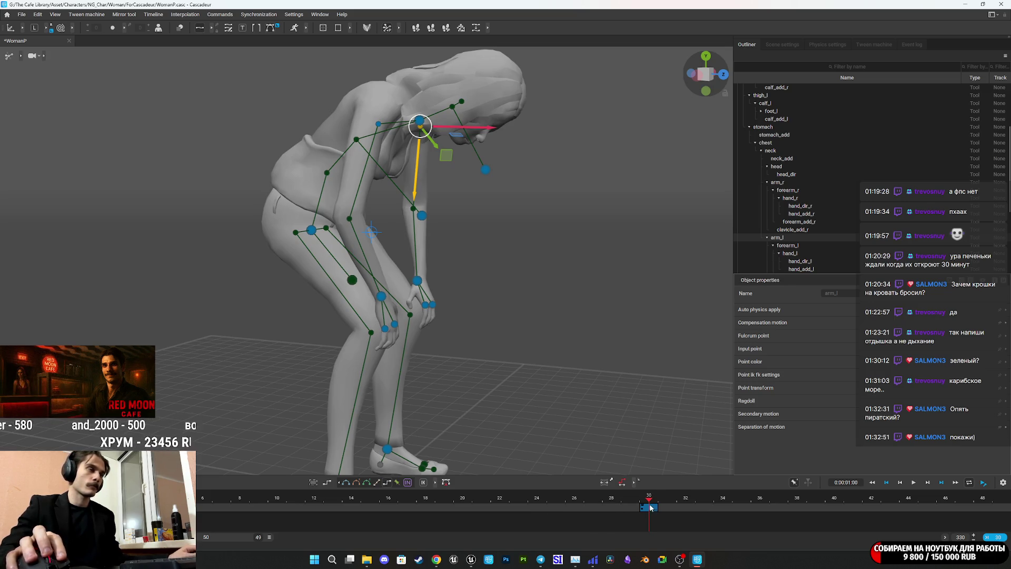
scroll(467, 222, "down", 2)
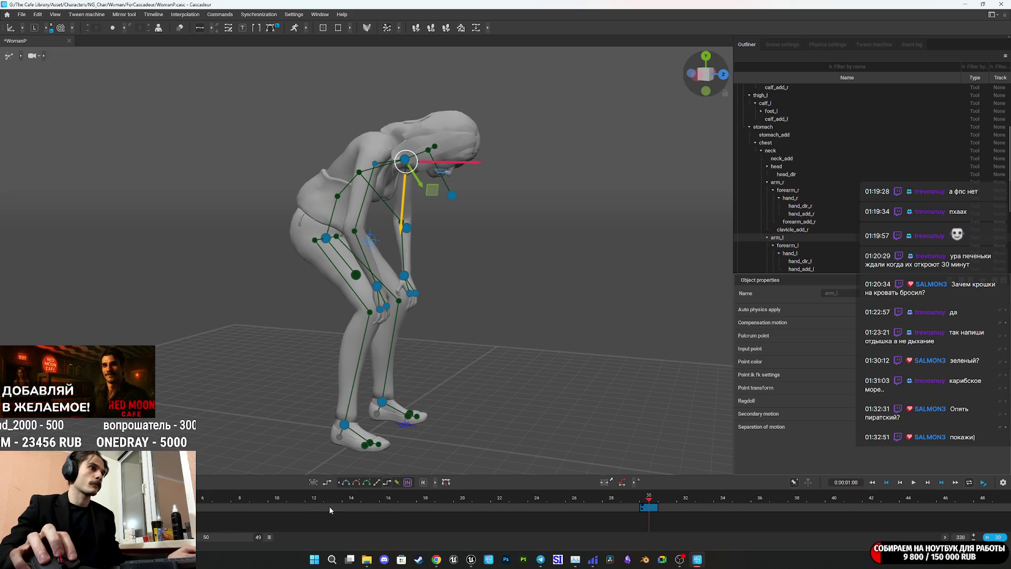
left_click(352, 506)
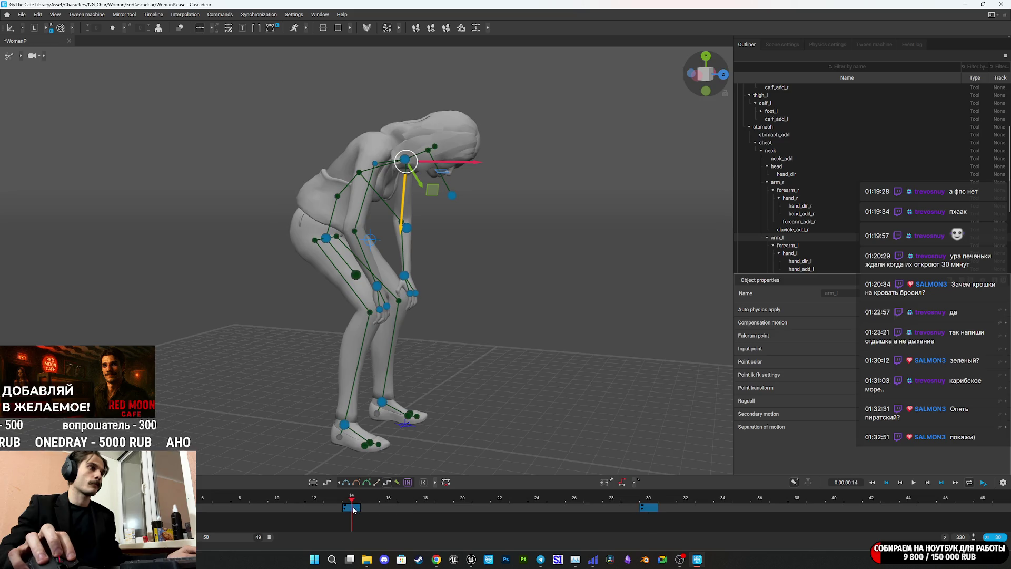
scroll(458, 279, "up", 1)
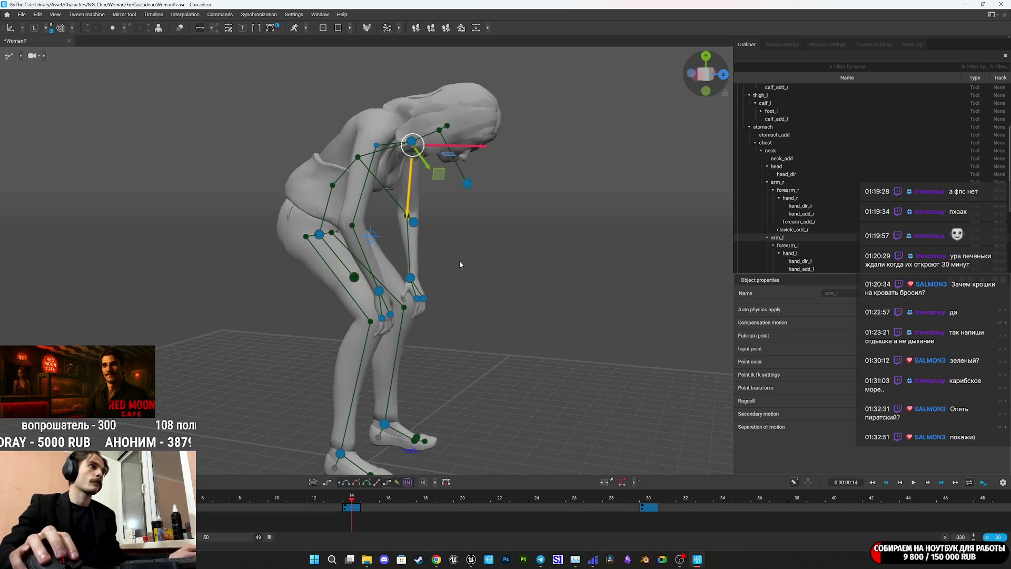
left_click(477, 242)
left_click_drag(482, 248, 545, 248)
left_click(393, 146)
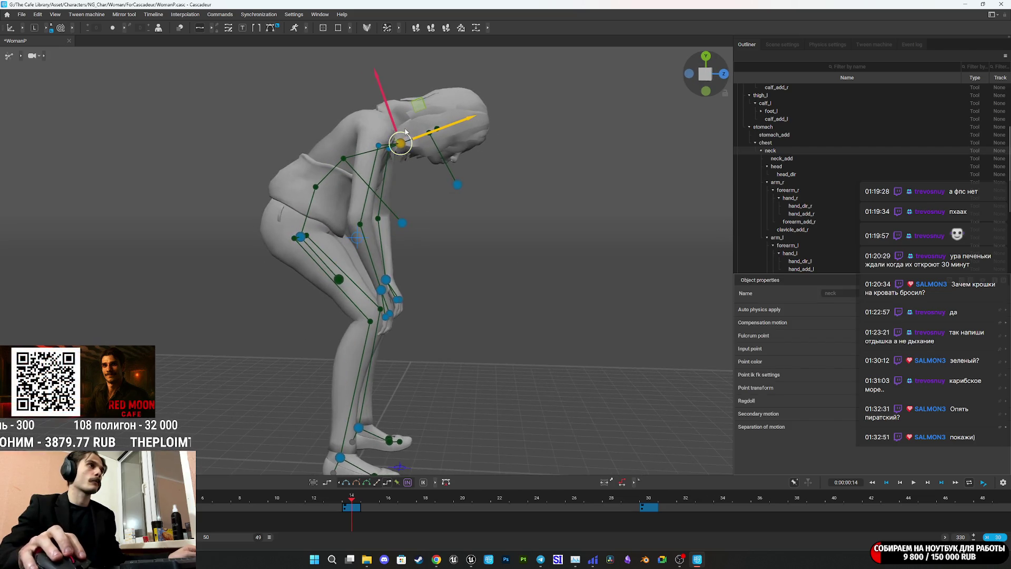
left_click_drag(405, 145, 404, 161)
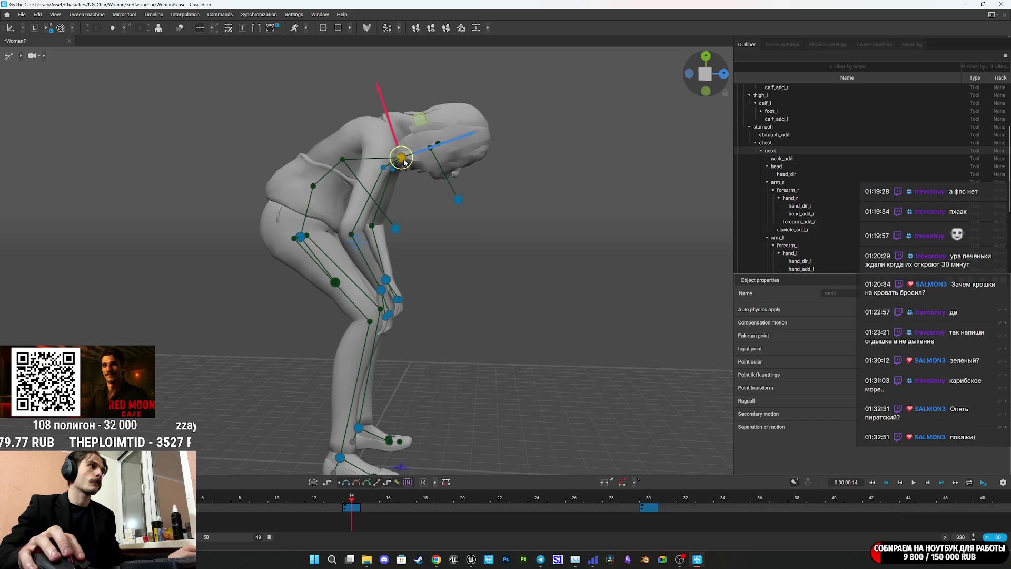
left_click(332, 508)
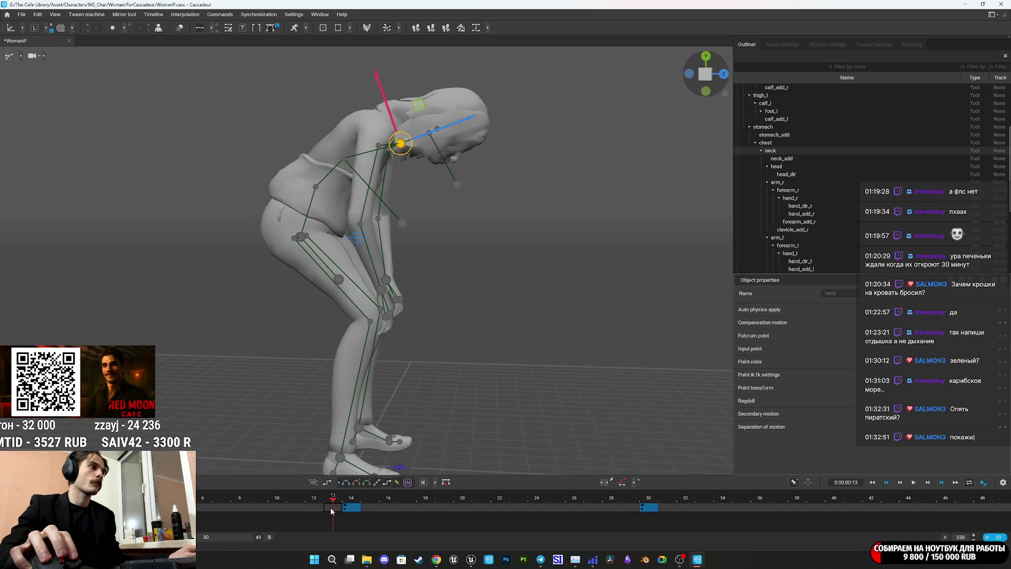
left_click(650, 507)
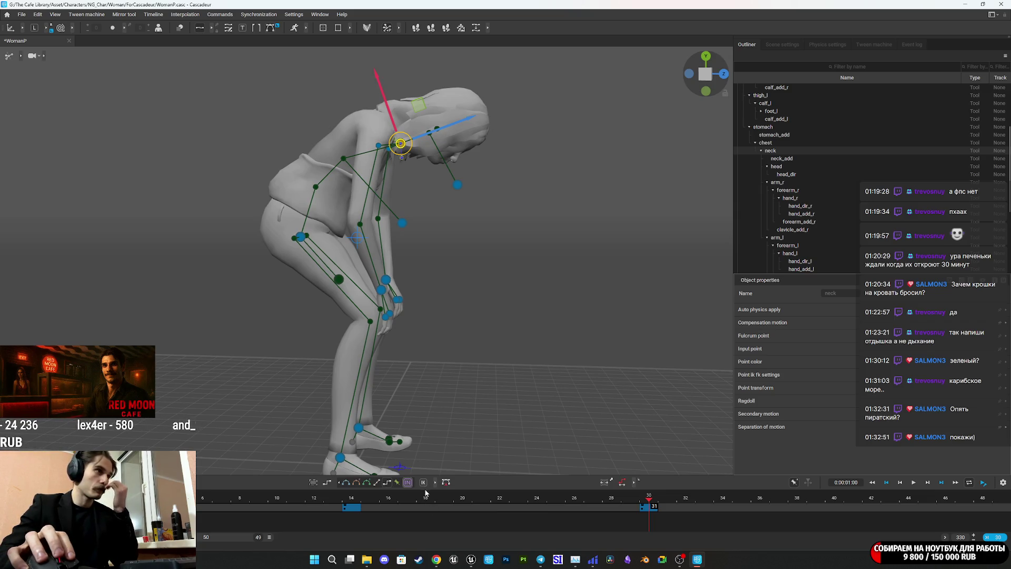
Set the scene range to 30 frames, preview playback, and select all frames
left_click(392, 504)
key("Home")
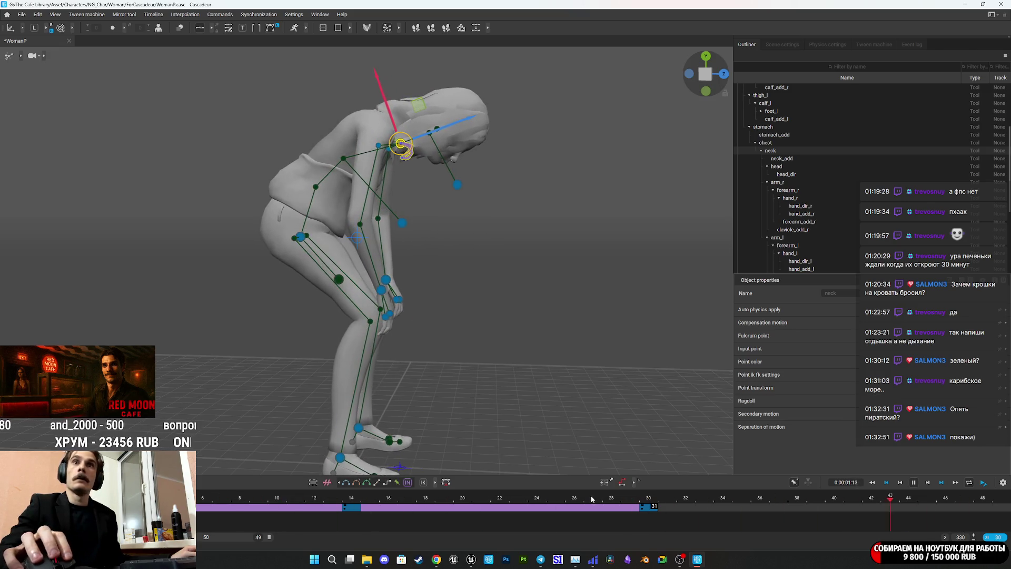
left_click(988, 536)
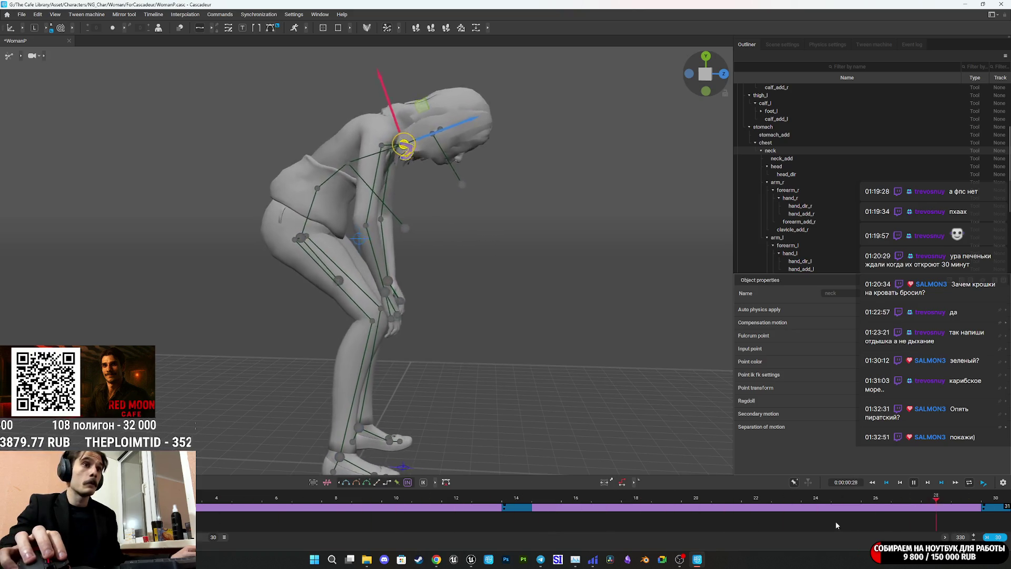
key("space")
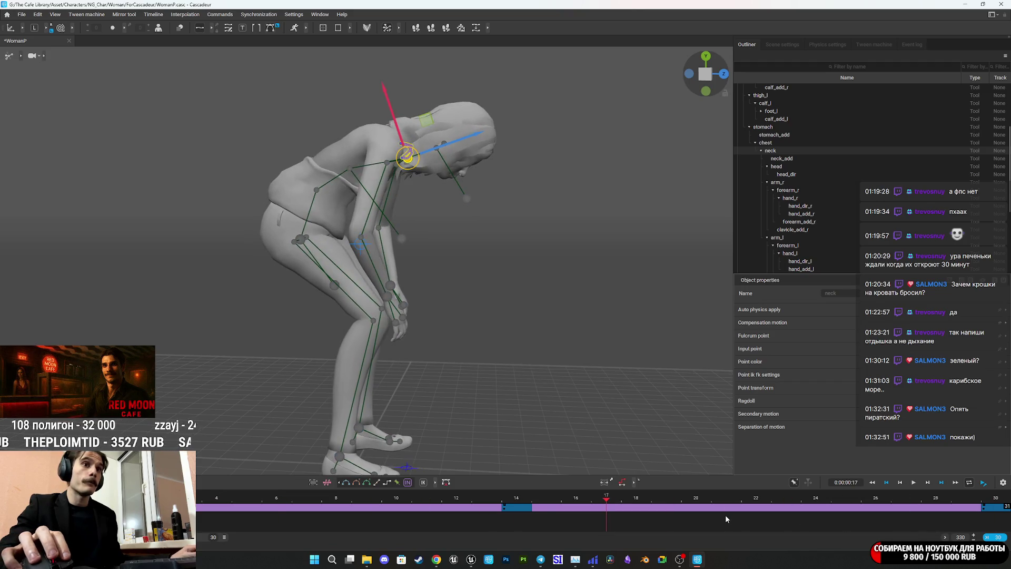
key("End")
left_click(732, 520)
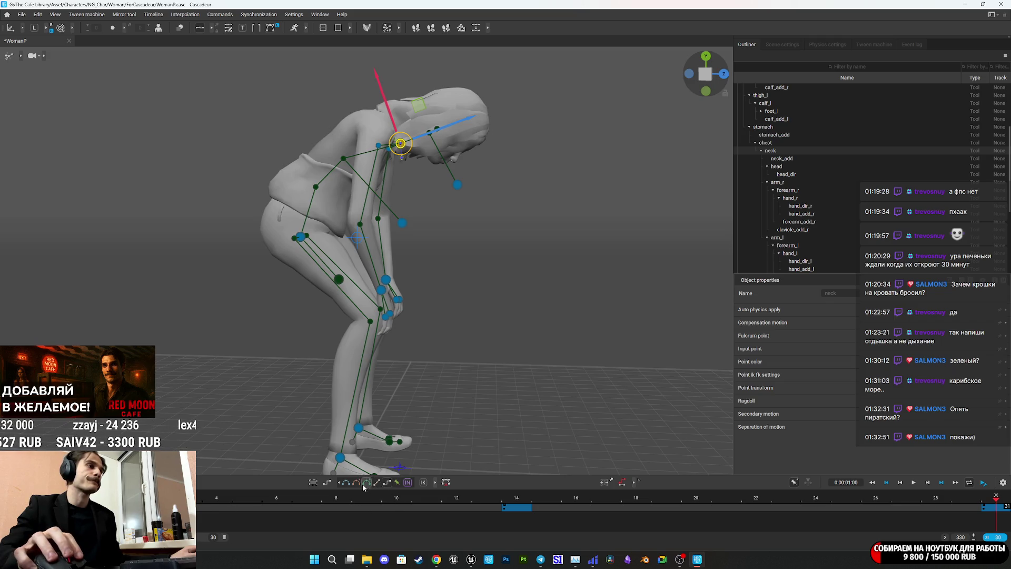
key("ctrl+a")
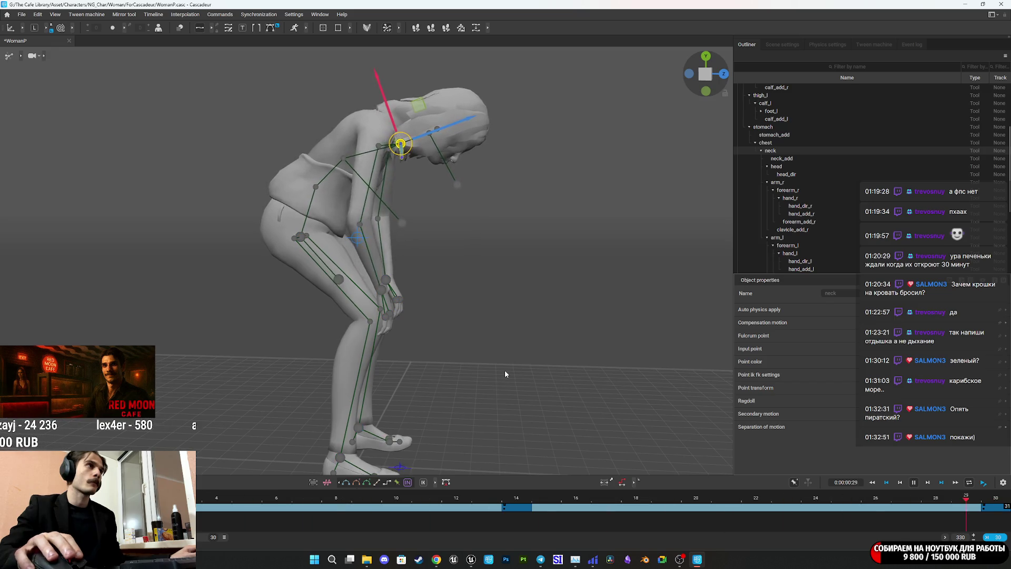
mouse_move(504, 370)
left_mouse_down()
mouse_move(282, 343)
mouse_move(174, 386)
left_mouse_up()
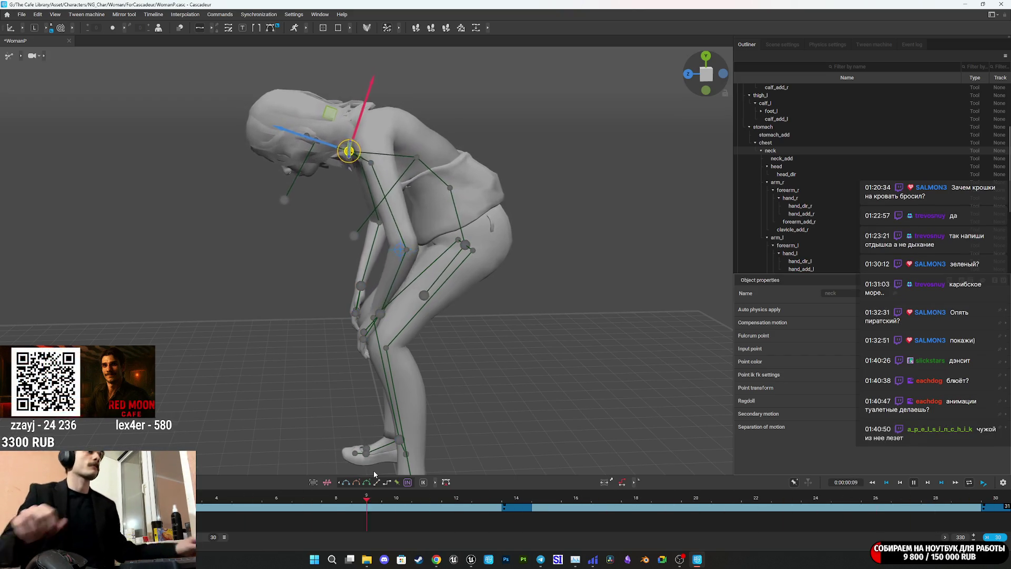
key("space")
left_click_drag(302, 507, 503, 507)
mouse_move(439, 254)
left_mouse_down()
mouse_move(492, 222)
mouse_move(404, 291)
mouse_move(457, 366)
left_mouse_up()
key("space")
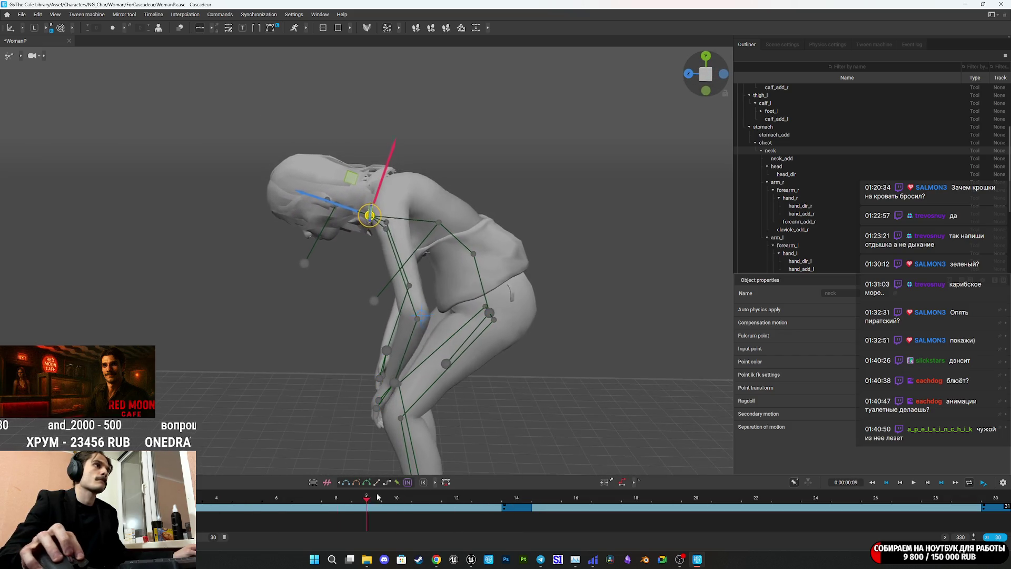
left_click(504, 490)
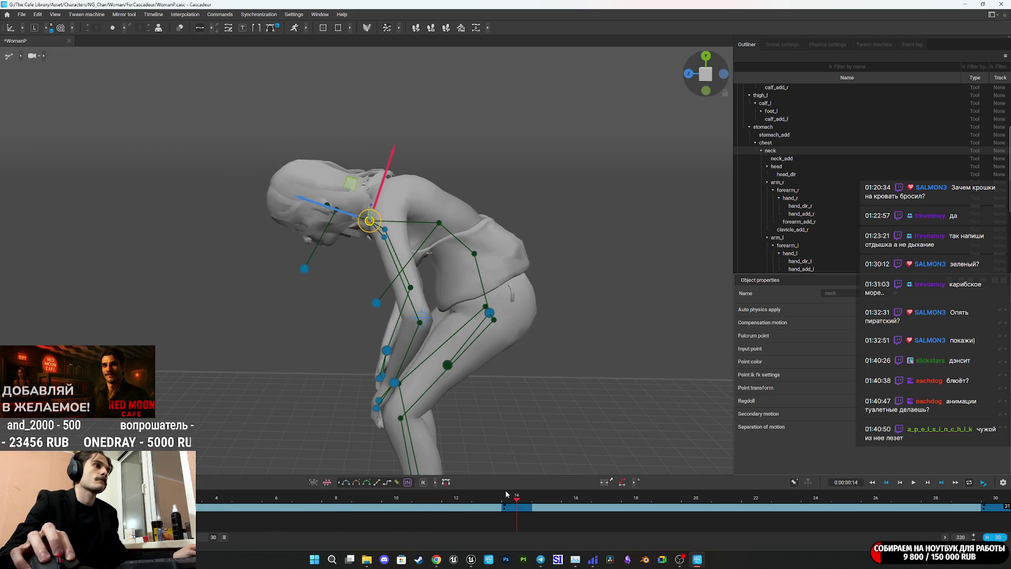
mouse_move(506, 428)
left_mouse_down()
mouse_move(611, 333)
mouse_move(535, 310)
mouse_move(614, 349)
mouse_move(670, 338)
mouse_move(590, 321)
mouse_move(603, 348)
mouse_move(491, 274)
mouse_move(459, 339)
mouse_move(594, 370)
left_mouse_up()
left_click(493, 274)
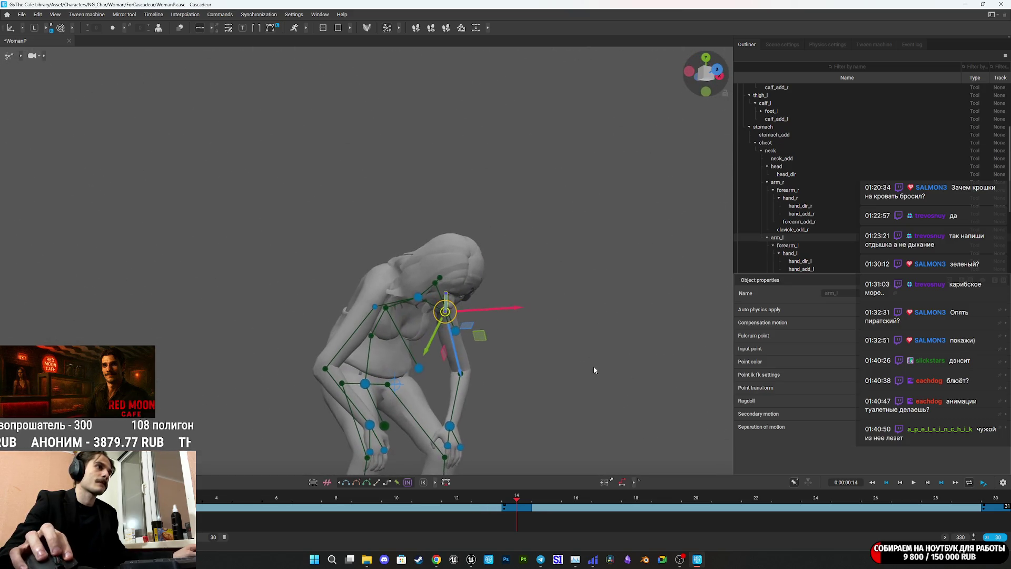
Adjust the right and left shoulder joints in the frame-14 pose
left_click(375, 307)
left_click_drag(537, 336, 629, 358)
left_click(505, 366)
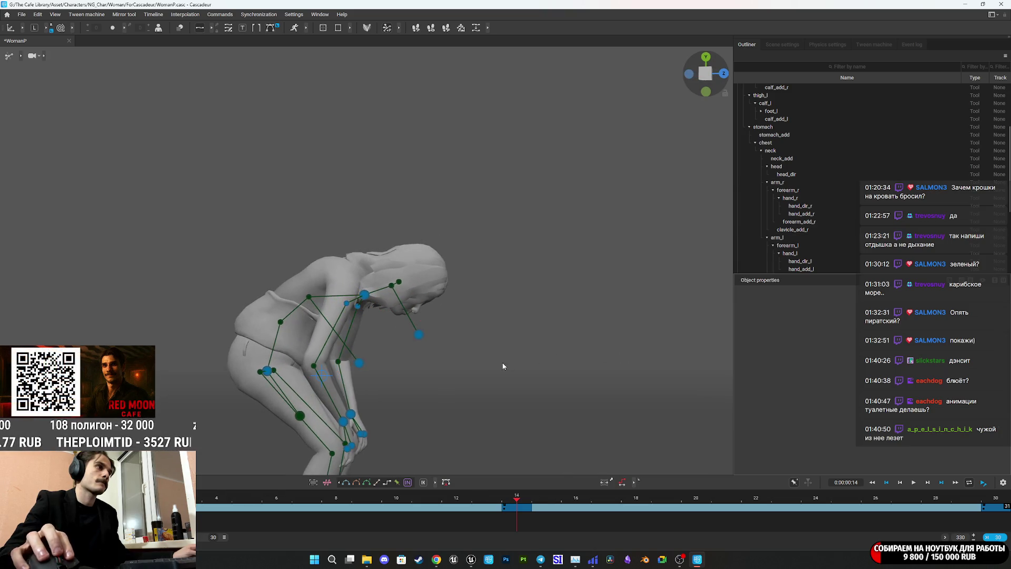
mouse_move(353, 309)
left_mouse_down()
mouse_move(386, 325)
mouse_move(368, 316)
left_mouse_up()
left_click(367, 310)
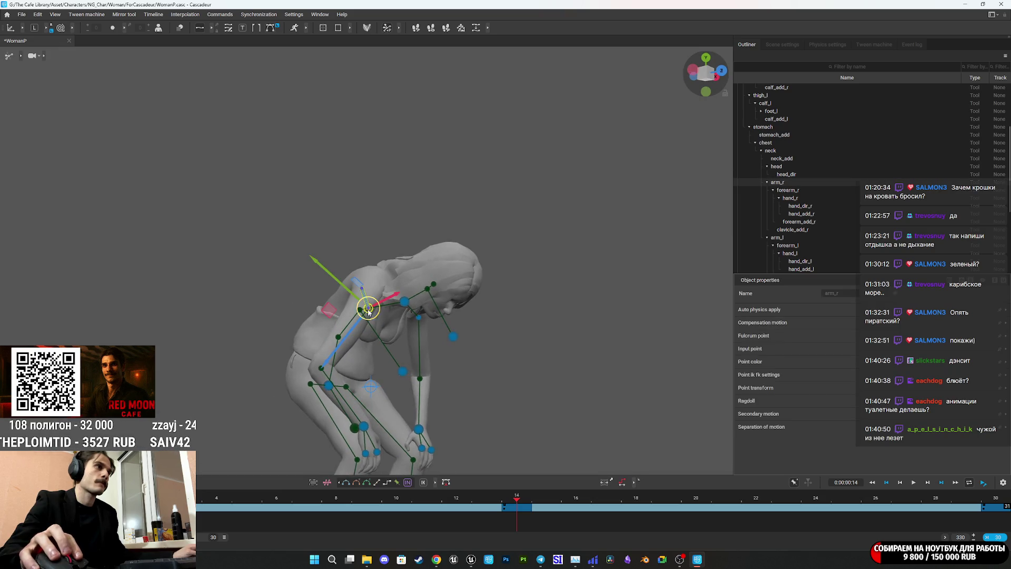
left_click_drag(328, 361, 347, 348)
mouse_move(498, 362)
left_mouse_down()
mouse_move(537, 318)
mouse_move(527, 329)
mouse_move(627, 368)
left_mouse_up()
left_click(495, 292)
Play the breathing loop and review it from several angles
key("space")
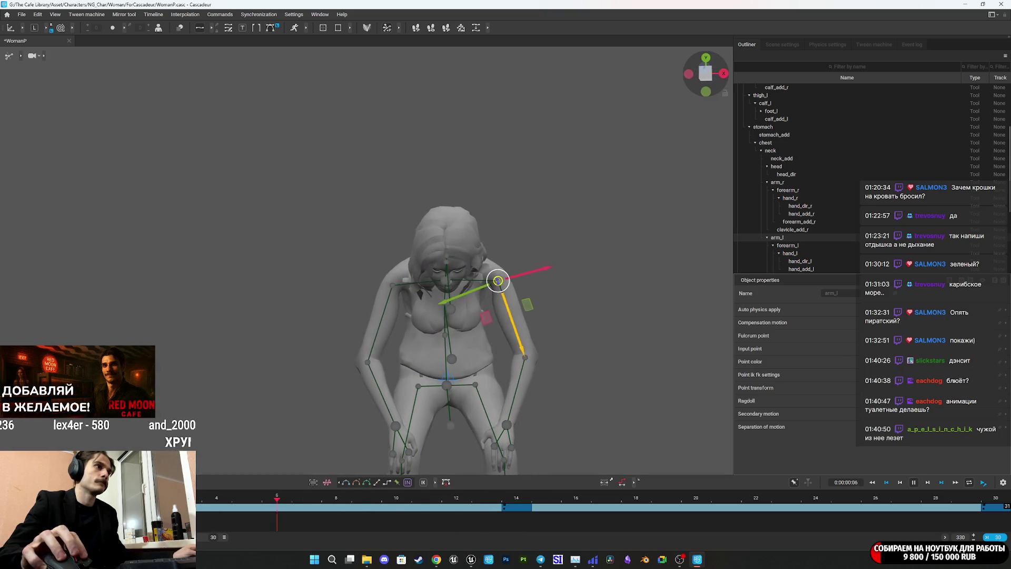
left_click_drag(391, 368, 551, 417)
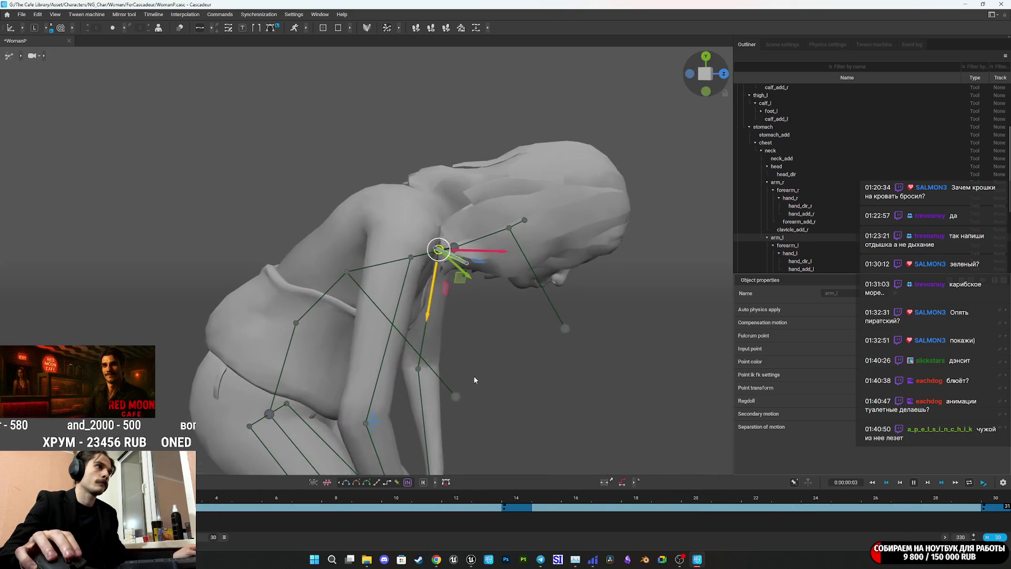
key("space")
key("space")
left_click_drag(533, 368, 484, 308)
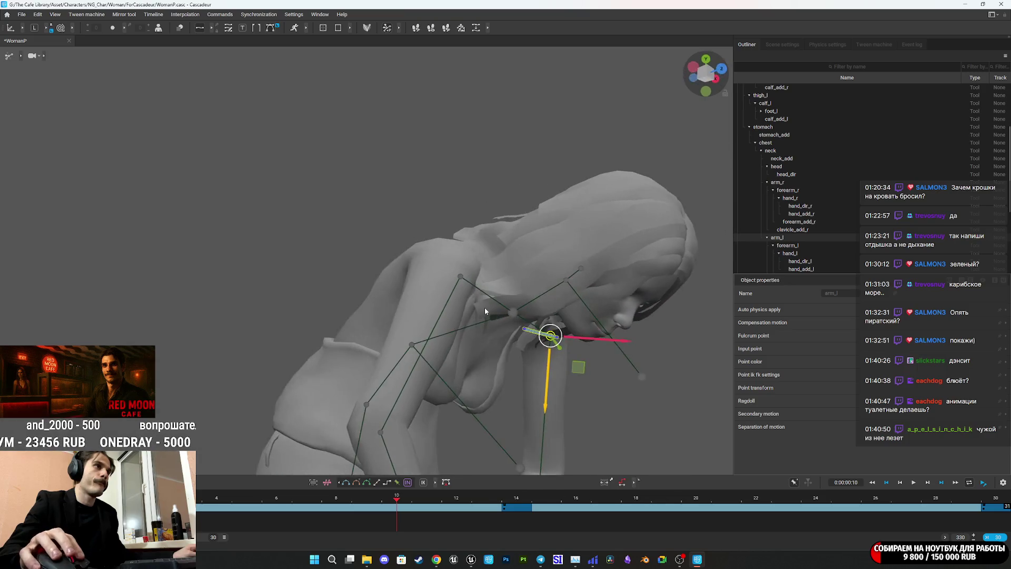
key("space")
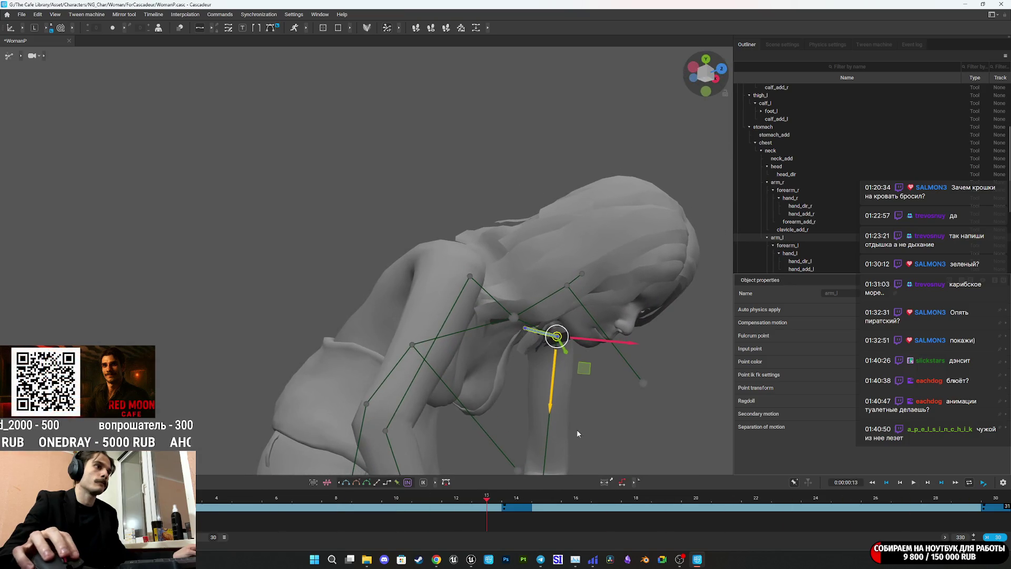
mouse_move(474, 392)
left_mouse_down()
mouse_move(522, 403)
mouse_move(333, 372)
mouse_move(342, 357)
mouse_move(605, 298)
mouse_move(488, 358)
mouse_move(474, 337)
mouse_move(516, 261)
mouse_move(501, 370)
mouse_move(516, 452)
left_mouse_up()
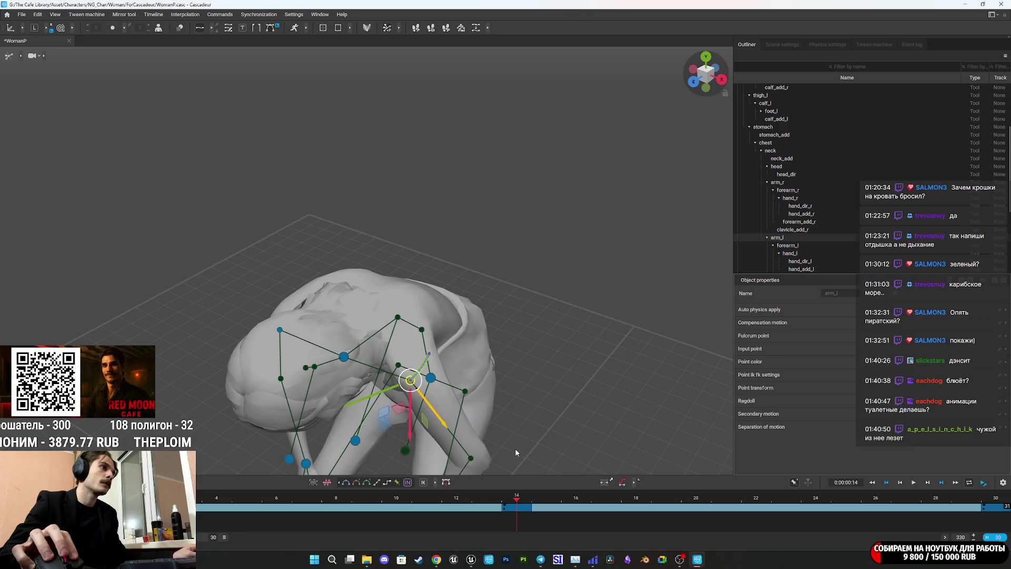
Raise the arm_l controller slightly, then replay the loop to check it
mouse_move(367, 403)
left_mouse_down()
mouse_move(553, 350)
mouse_move(356, 335)
left_mouse_up()
left_click(356, 335)
left_click_drag(435, 333, 549, 358)
mouse_move(485, 362)
left_mouse_down()
mouse_move(476, 342)
mouse_move(488, 326)
mouse_move(547, 379)
mouse_move(519, 364)
mouse_move(502, 313)
left_mouse_up()
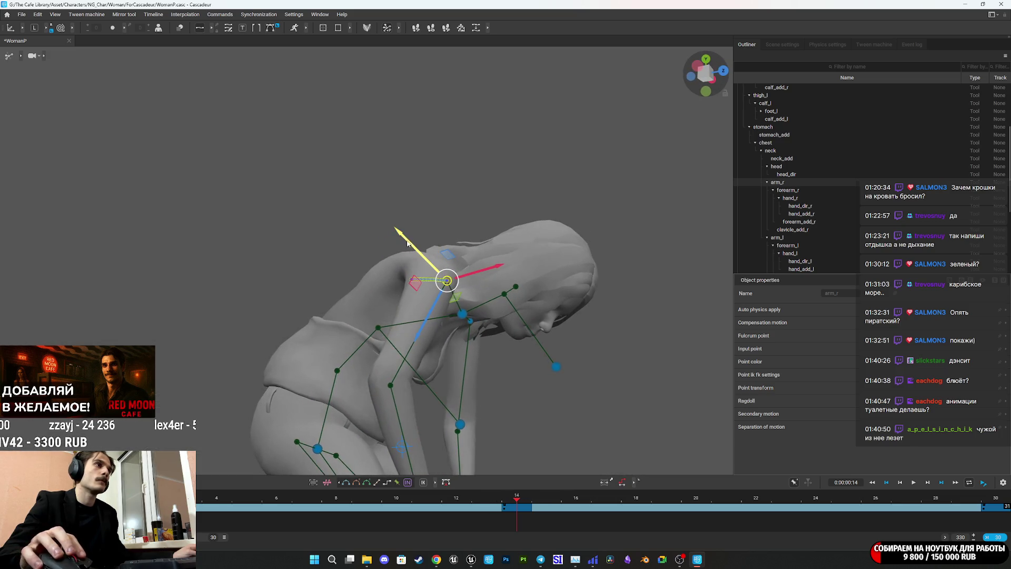
mouse_move(407, 244)
left_mouse_down()
mouse_move(383, 325)
mouse_move(387, 299)
mouse_move(413, 341)
mouse_move(519, 424)
mouse_move(472, 402)
left_mouse_up()
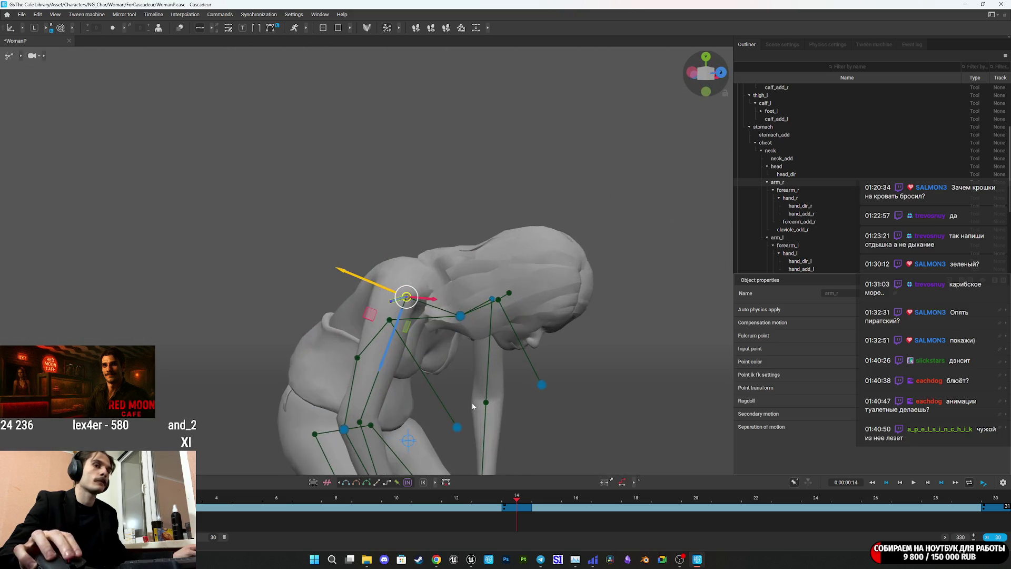
key("space")
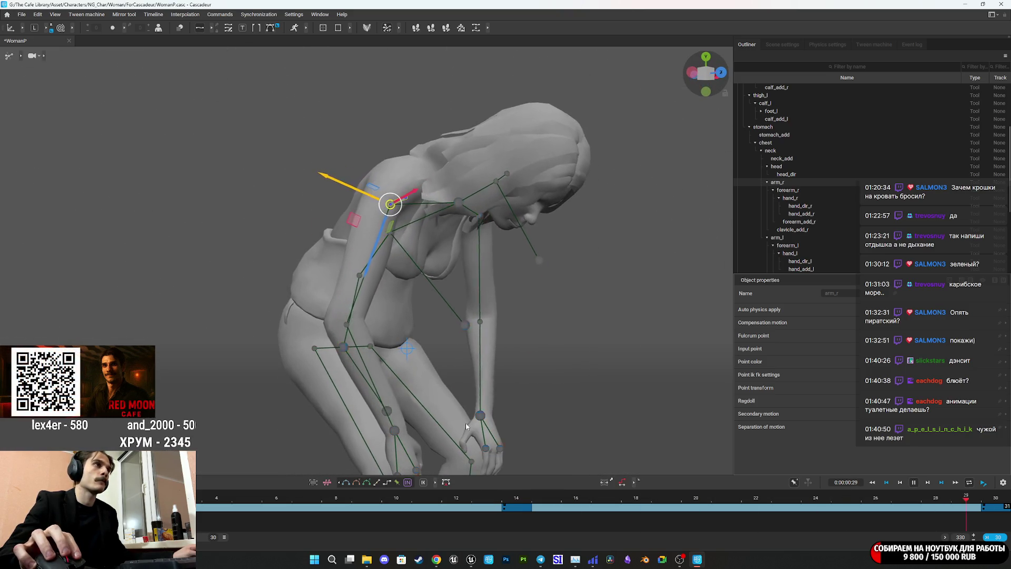
mouse_move(522, 343)
left_mouse_down()
mouse_move(488, 287)
mouse_move(434, 265)
left_mouse_up()
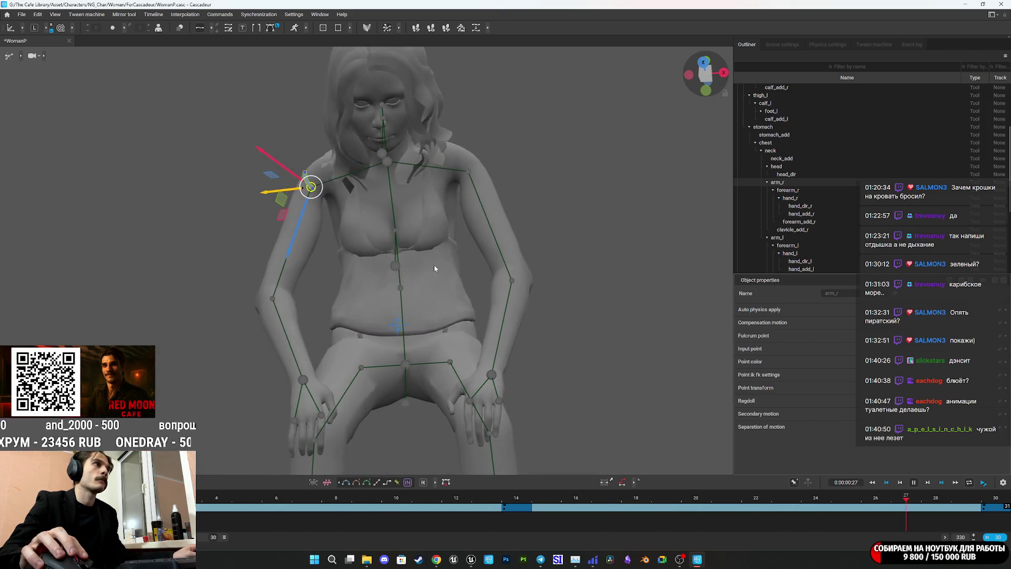
key("space")
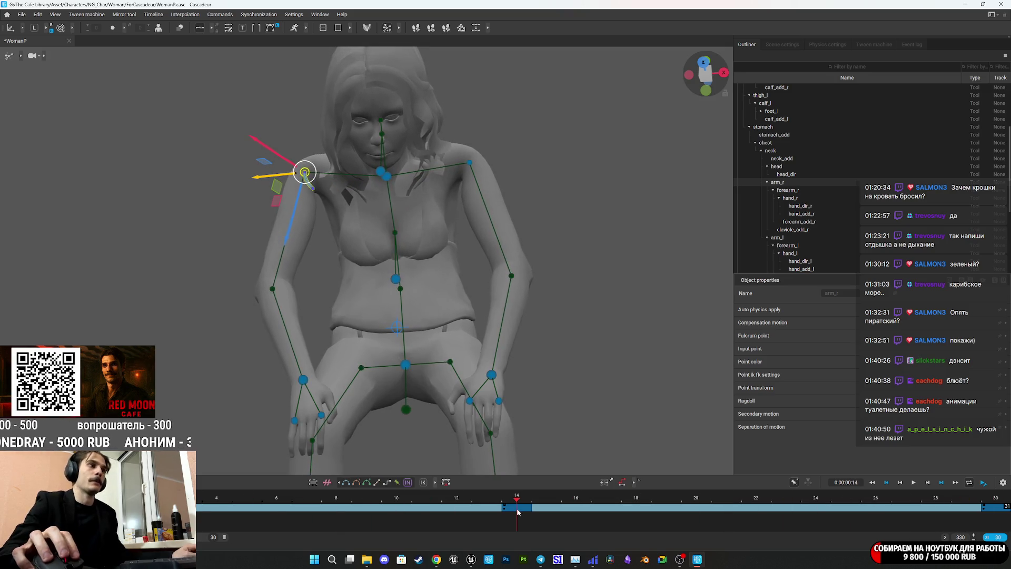
Return to frame 14 and select the neck joint
left_click(516, 508)
left_click(517, 509)
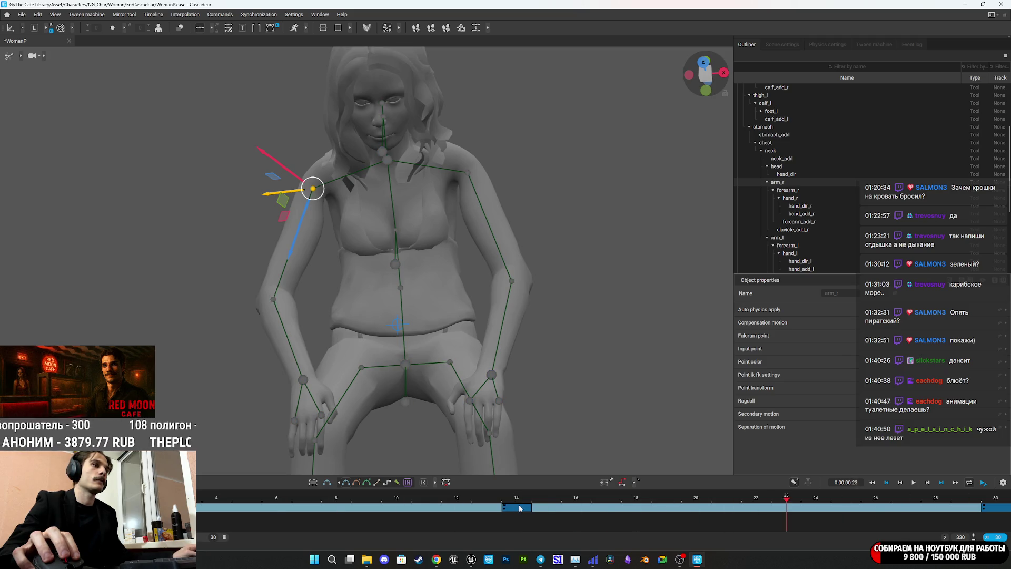
mouse_move(453, 321)
left_mouse_down()
mouse_move(535, 295)
mouse_move(498, 244)
left_mouse_up()
left_click(464, 216)
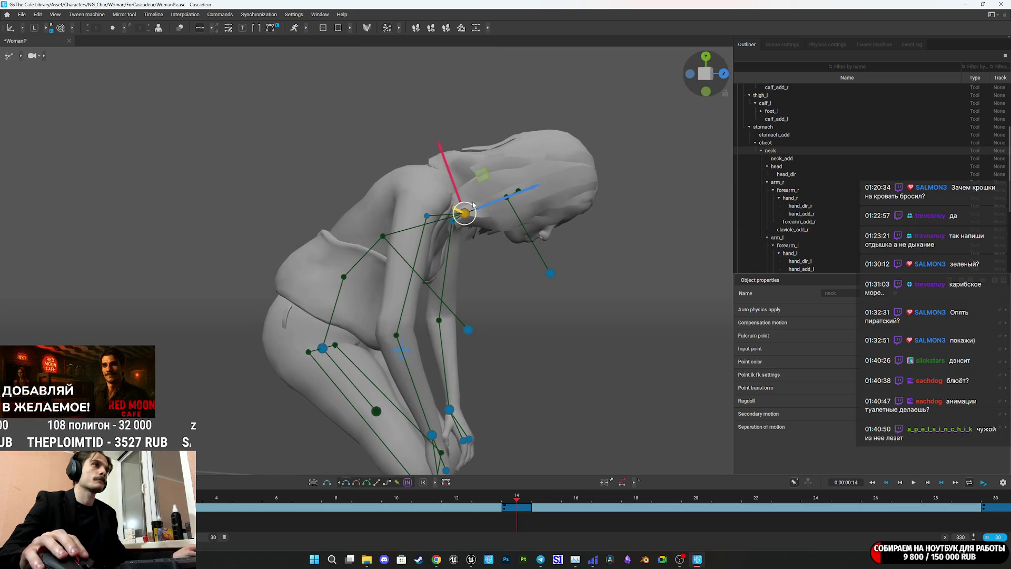
Drag the neck gizmo to bend the upper body further forward at frame 14
mouse_move(440, 156)
left_mouse_down()
mouse_move(434, 143)
mouse_move(447, 202)
left_mouse_up()
mouse_move(456, 248)
left_mouse_down()
mouse_move(539, 361)
mouse_move(443, 248)
left_mouse_up()
left_click_drag(431, 195, 432, 194)
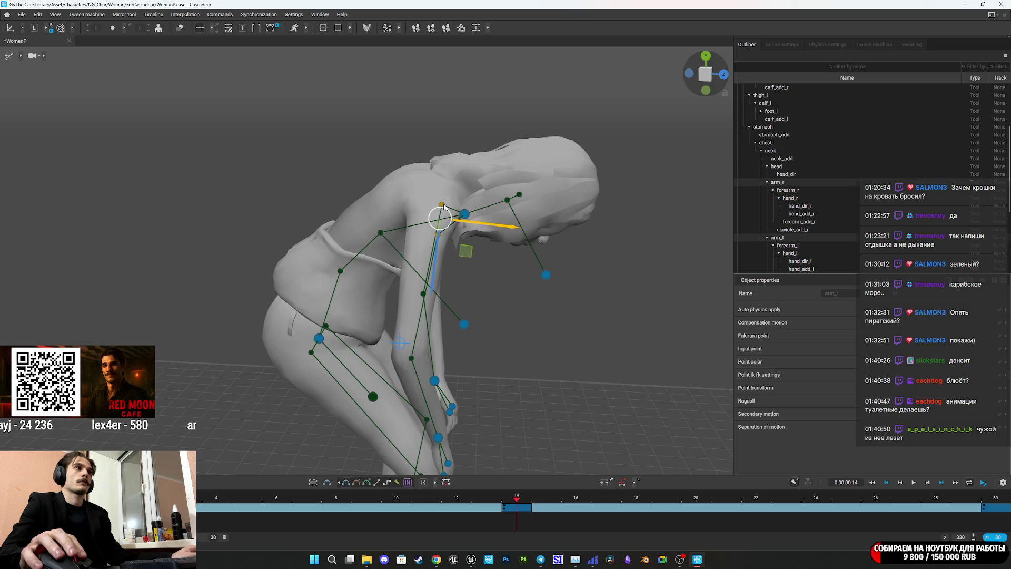
left_click(532, 301)
mouse_move(532, 300)
left_mouse_down()
mouse_move(466, 276)
mouse_move(402, 232)
mouse_move(343, 239)
mouse_move(450, 210)
left_mouse_up()
left_click(453, 205)
left_click_drag(469, 249, 492, 204)
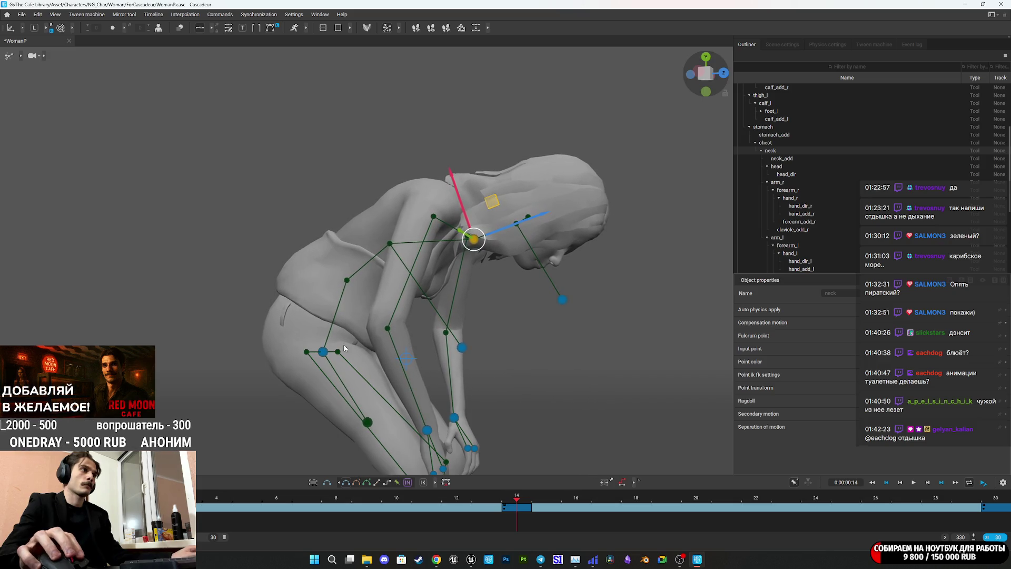
Lower the pelvis slightly along its yellow arrow and play the breathing loop
left_click(323, 351)
left_click_drag(339, 287, 340, 300)
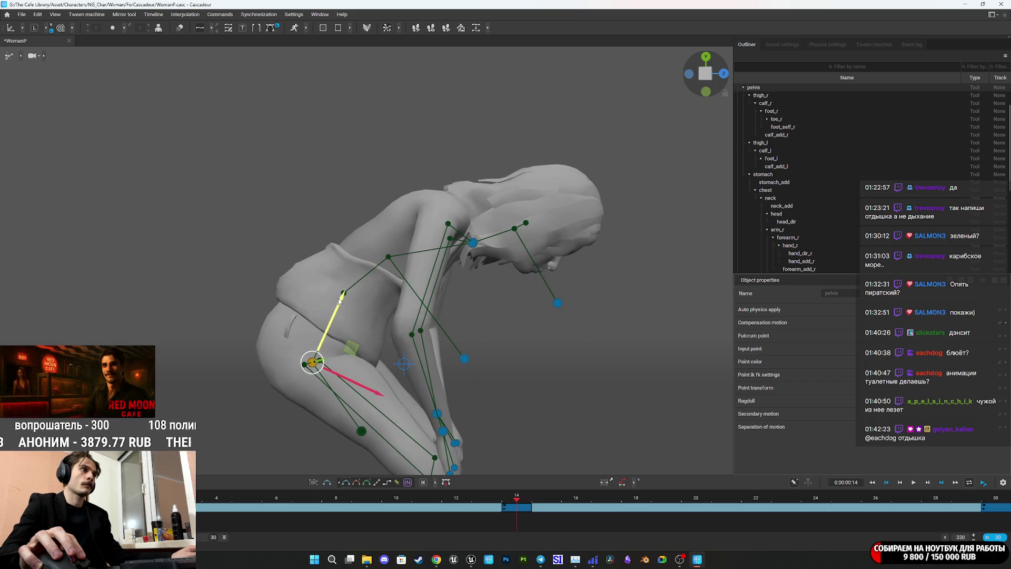
key("space")
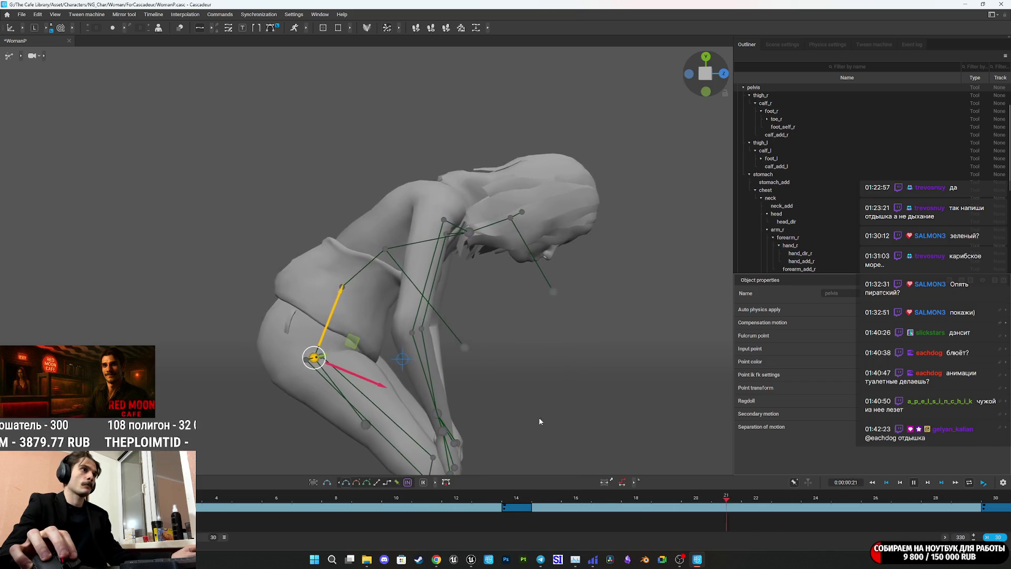
mouse_move(567, 362)
left_mouse_down()
mouse_move(443, 356)
mouse_move(387, 321)
mouse_move(369, 295)
mouse_move(284, 310)
mouse_move(432, 319)
mouse_move(406, 308)
mouse_move(419, 313)
left_mouse_up()
mouse_move(367, 562)
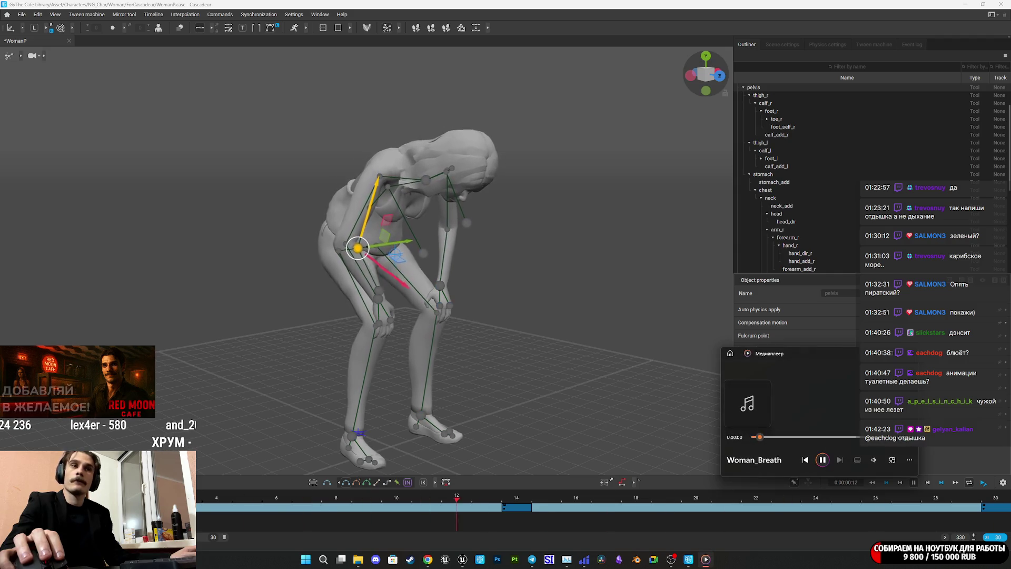
left_click(874, 460)
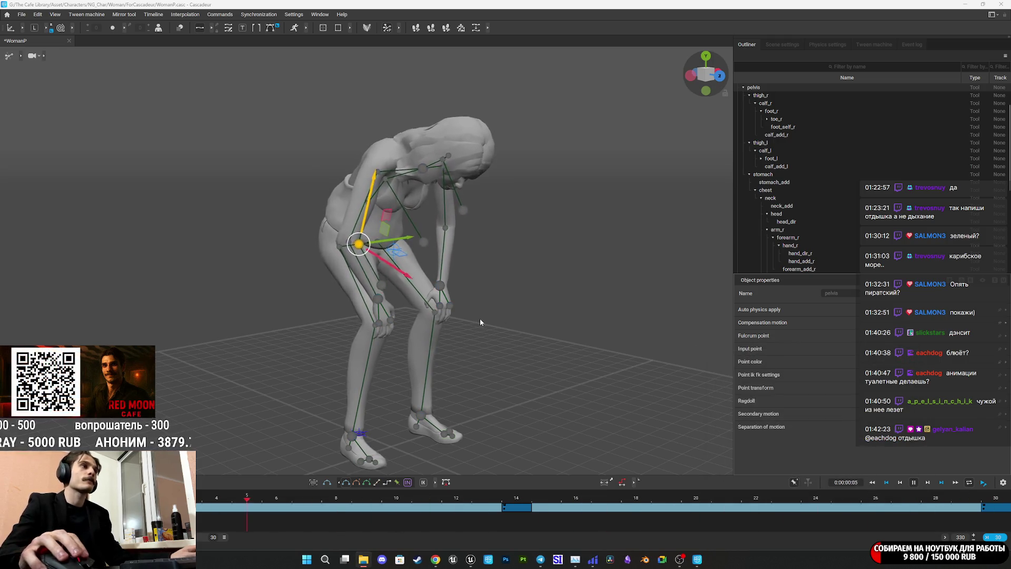
Stop at frame 14, inspect the bent pose, and undo then redo the left arm adjustment
scroll(491, 326, "up", 3)
mouse_move(491, 329)
left_mouse_down()
mouse_move(503, 334)
mouse_move(490, 315)
mouse_move(509, 324)
mouse_move(491, 334)
mouse_move(364, 319)
left_mouse_up()
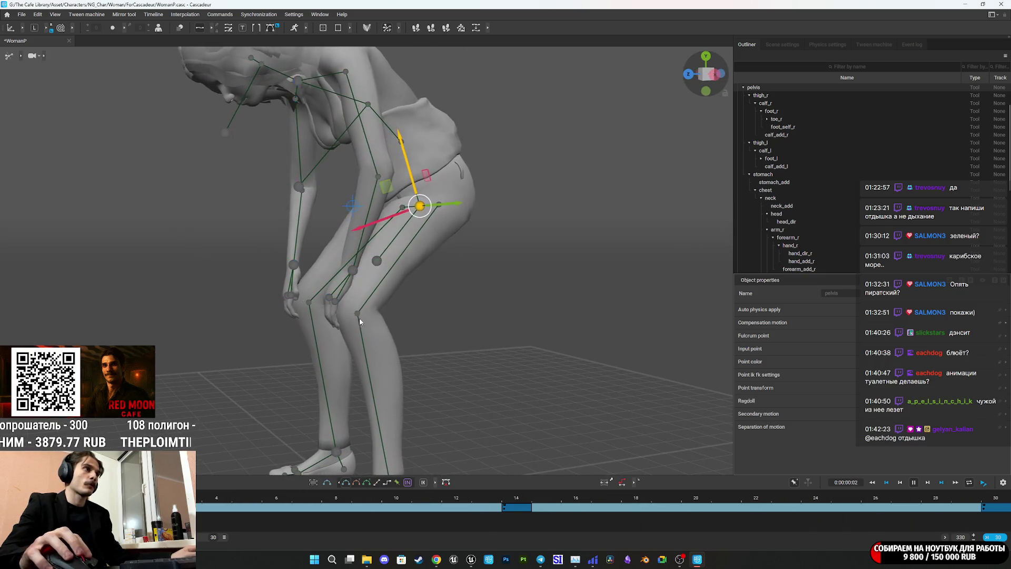
left_click(518, 499)
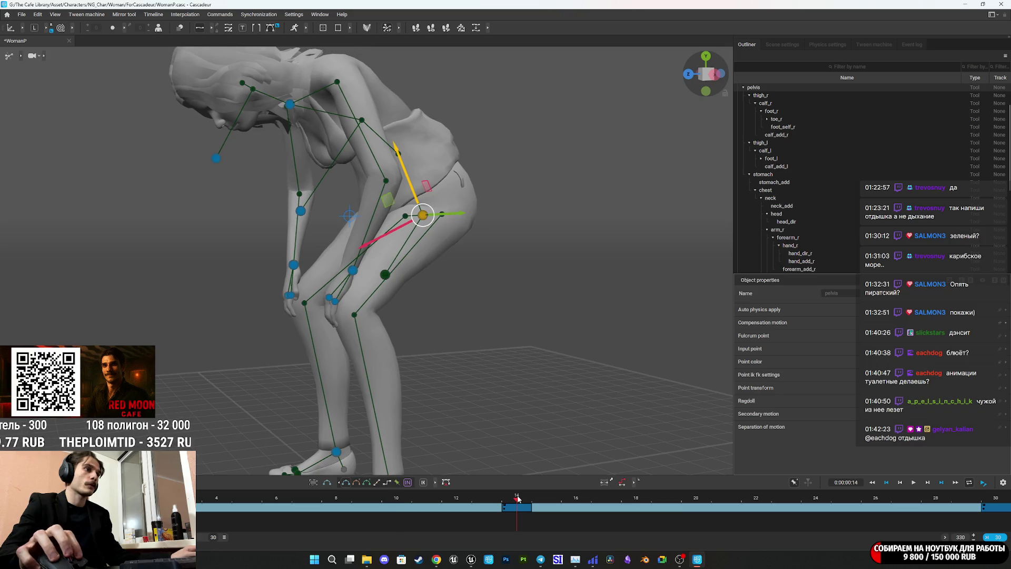
mouse_move(421, 381)
left_mouse_down()
mouse_move(462, 356)
mouse_move(378, 353)
mouse_move(421, 340)
mouse_move(537, 361)
left_mouse_up()
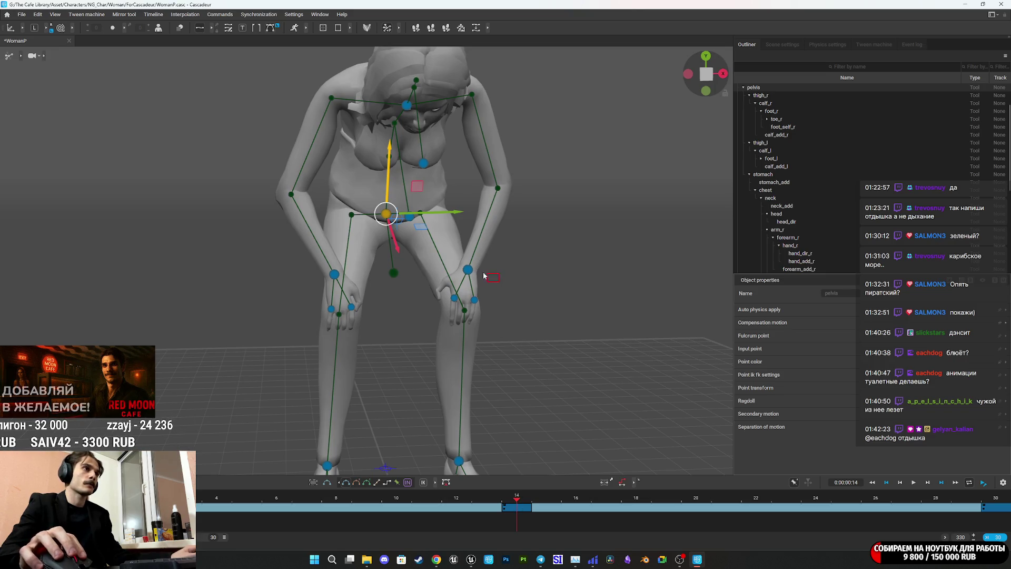
left_click(457, 268)
key("ctrl+z")
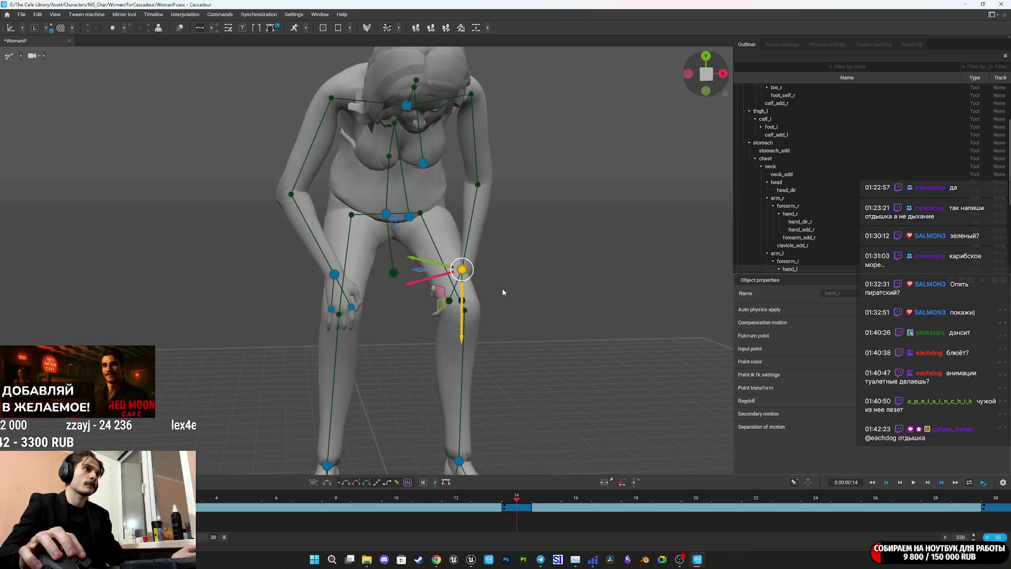
key("ctrl+y")
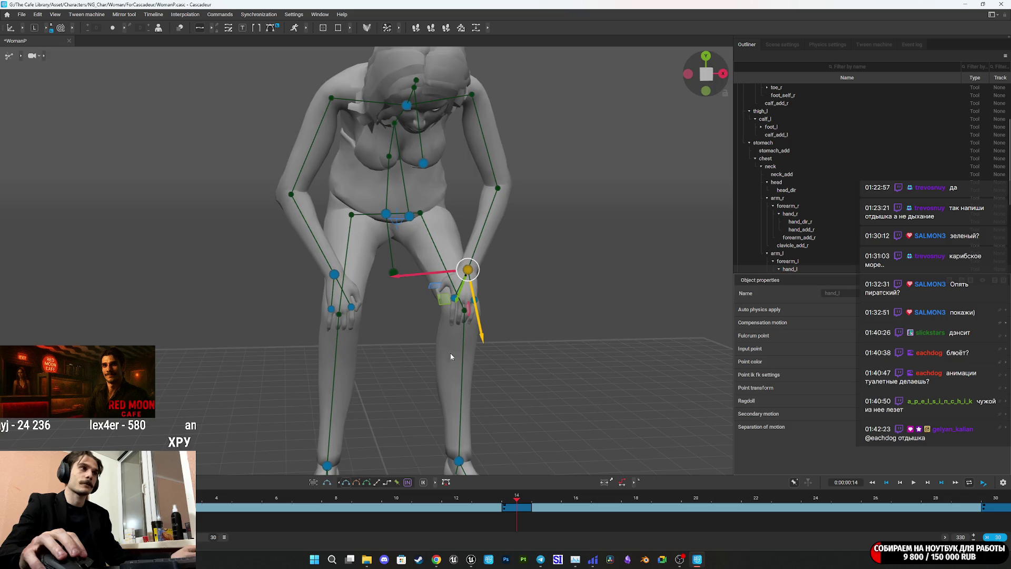
Select the right hand point and inspect the legs and hands from front and side views
scroll(565, 340, "up", 8)
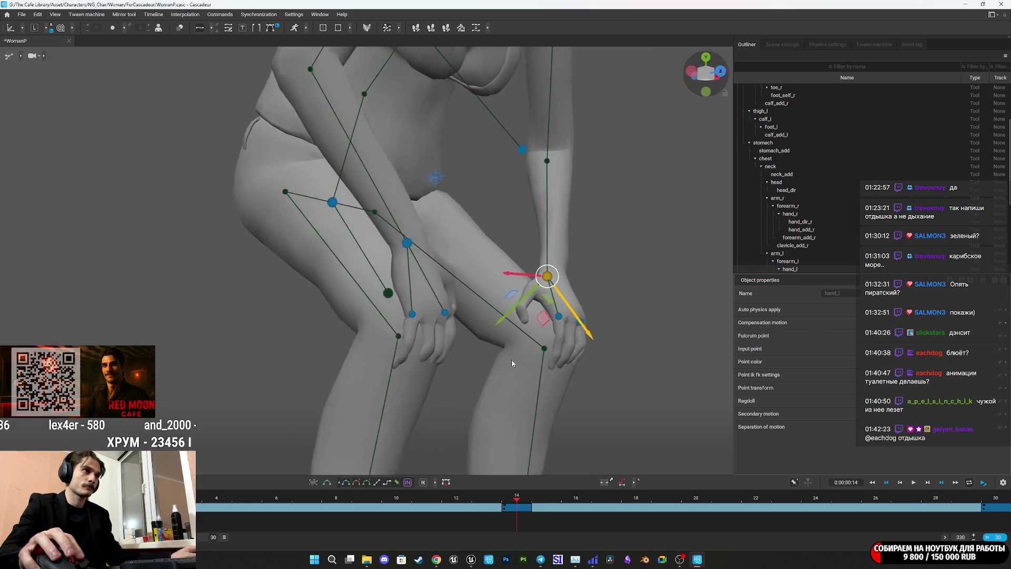
left_click_drag(514, 363, 473, 364)
mouse_move(587, 386)
left_mouse_down()
mouse_move(412, 400)
mouse_move(388, 387)
left_mouse_up()
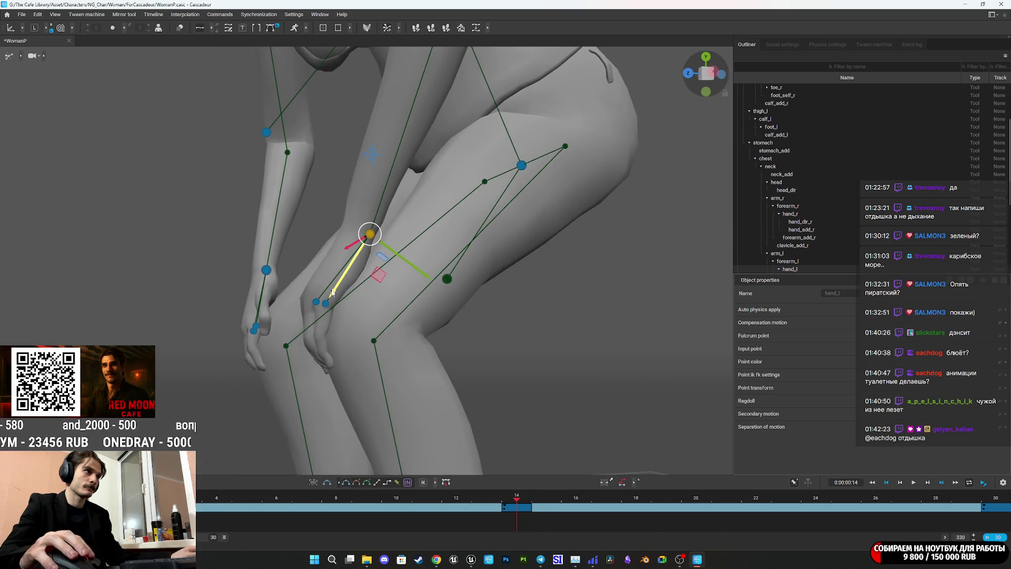
left_click_drag(332, 304, 394, 337)
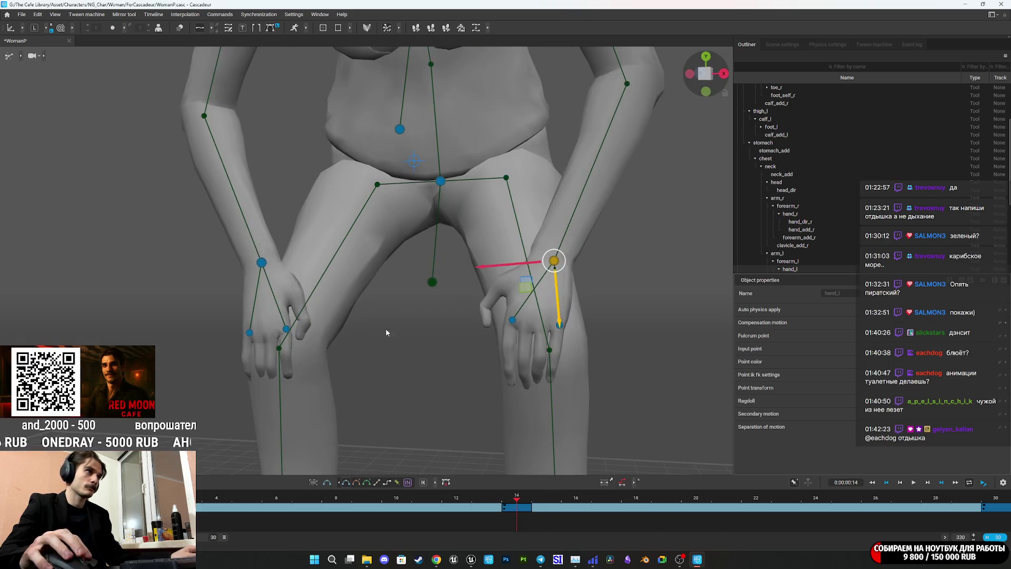
left_click(262, 263)
left_click_drag(263, 268, 485, 316)
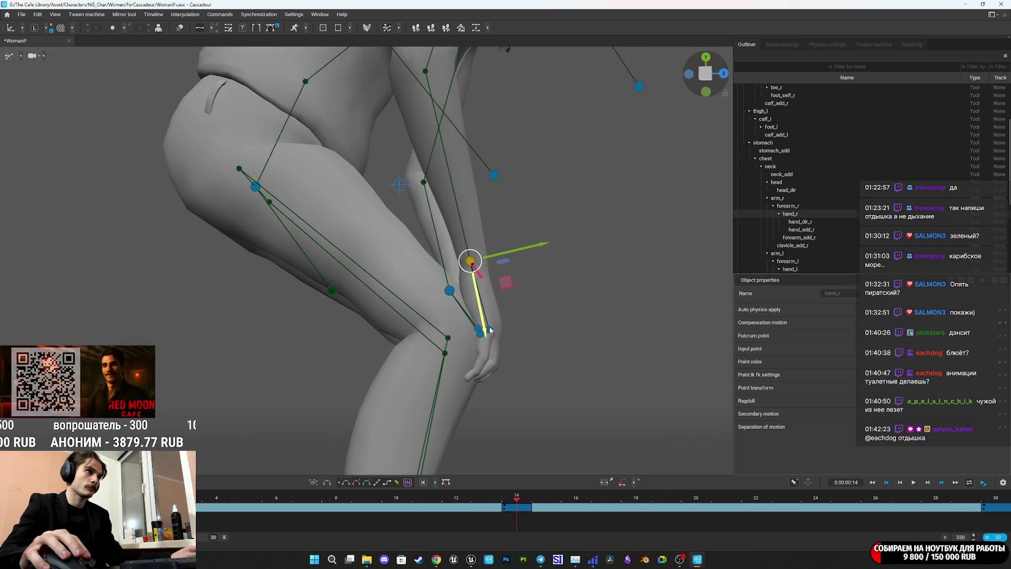
mouse_move(567, 338)
left_mouse_down()
mouse_move(399, 350)
mouse_move(350, 430)
left_mouse_up()
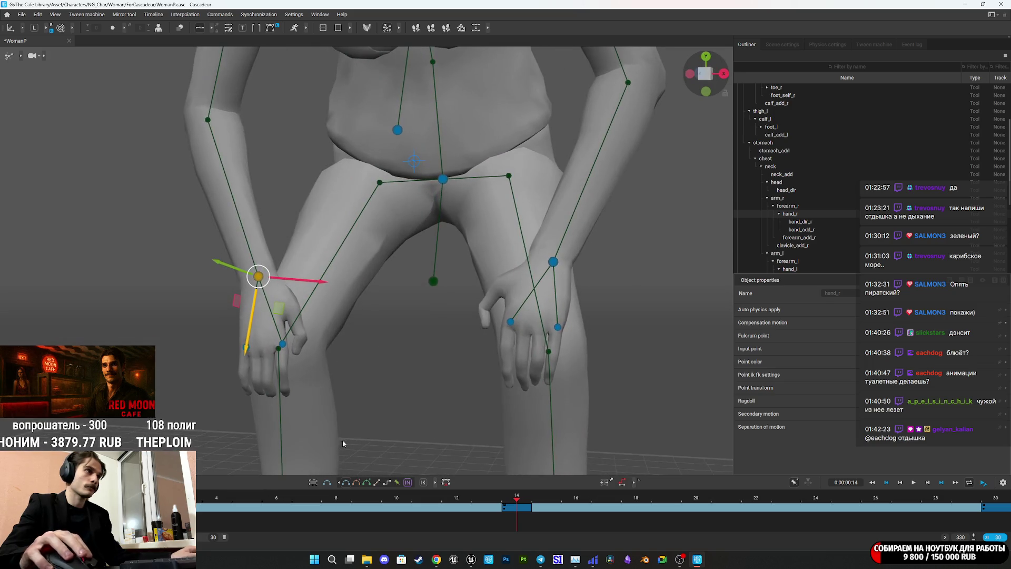
scroll(425, 379, "down", 5)
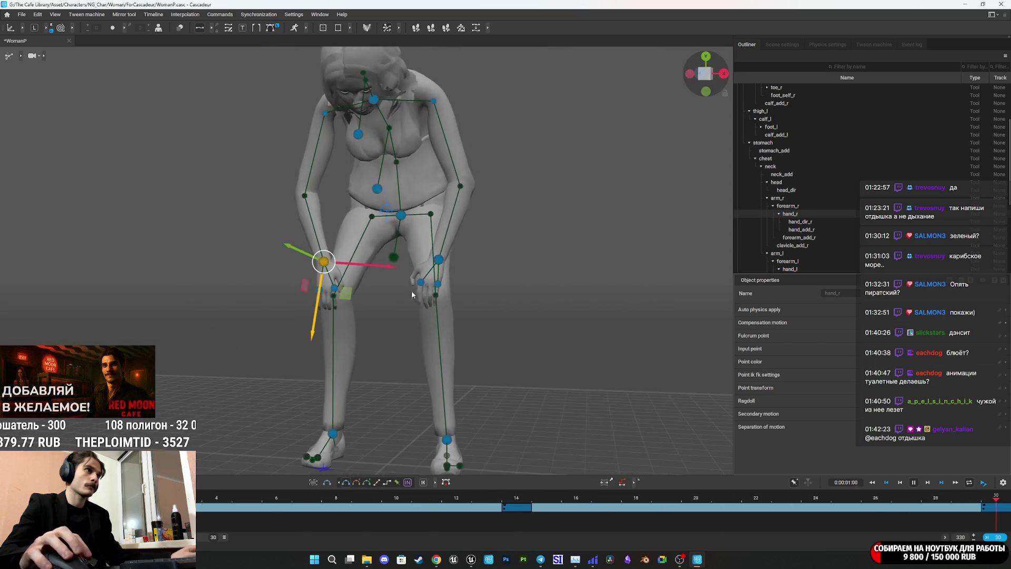
scroll(401, 331, "up", 3)
left_click_drag(408, 333, 510, 342)
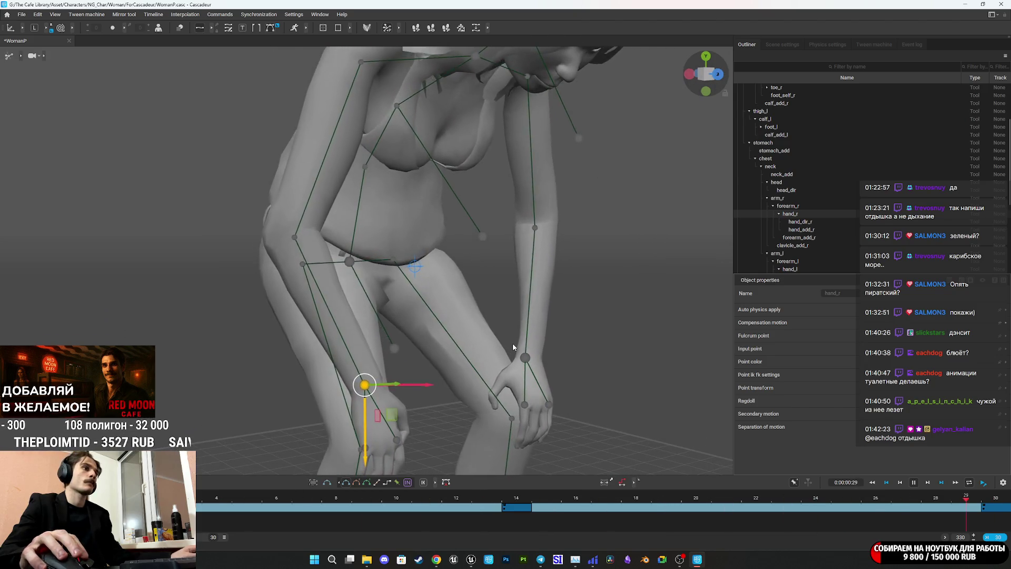
mouse_move(593, 332)
left_mouse_down()
mouse_move(491, 352)
mouse_move(257, 368)
mouse_move(336, 370)
left_mouse_up()
scroll(336, 370, "up", 6)
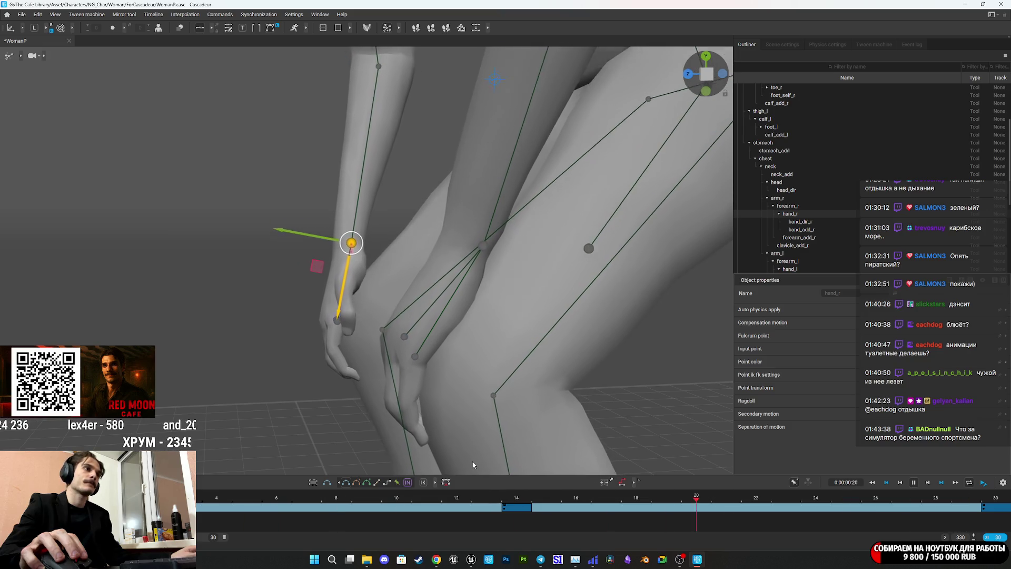
Stop the breathing playback and expand the timeline into separate track rows
key("space")
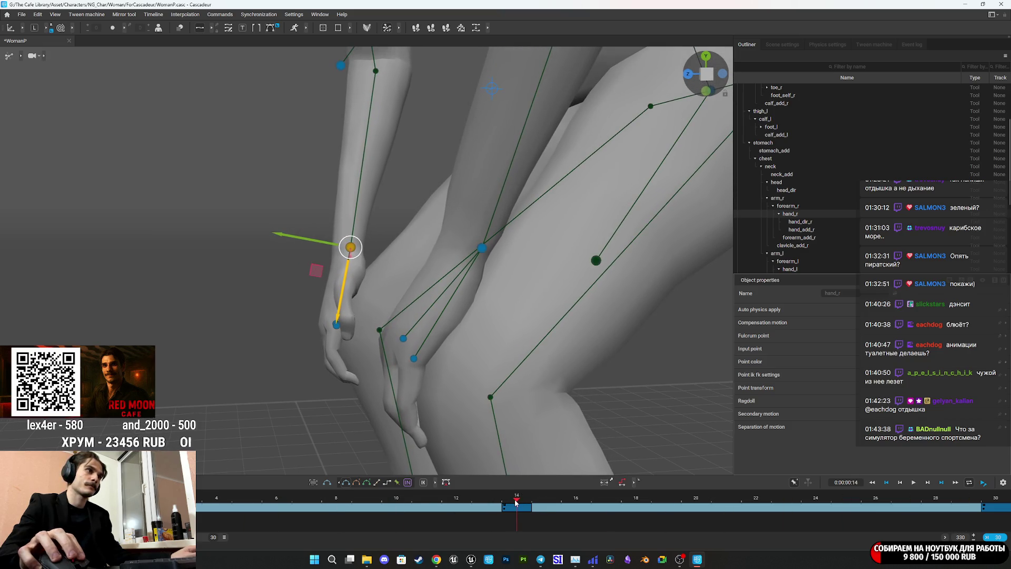
key("space")
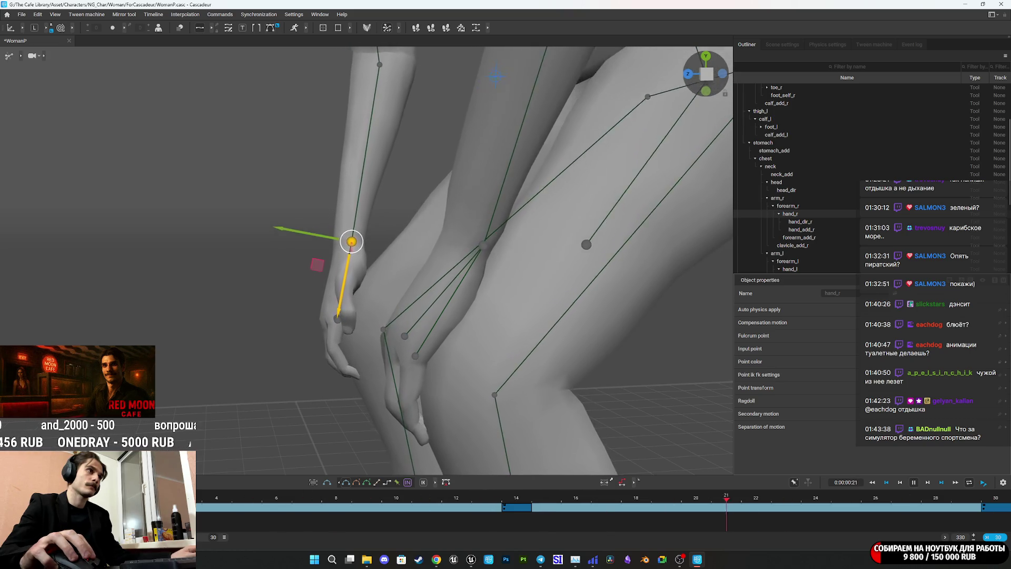
key("space")
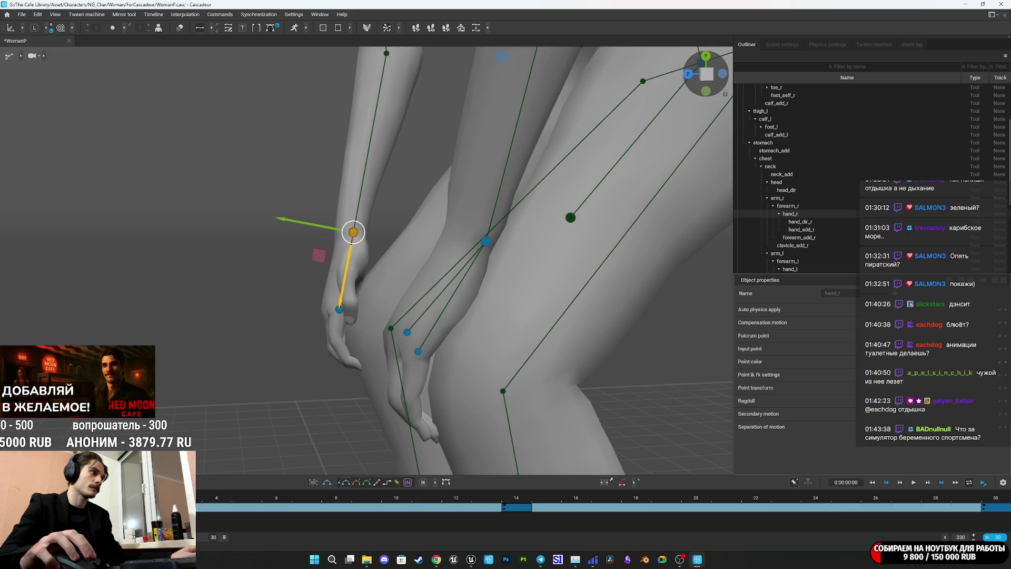
left_click(224, 537)
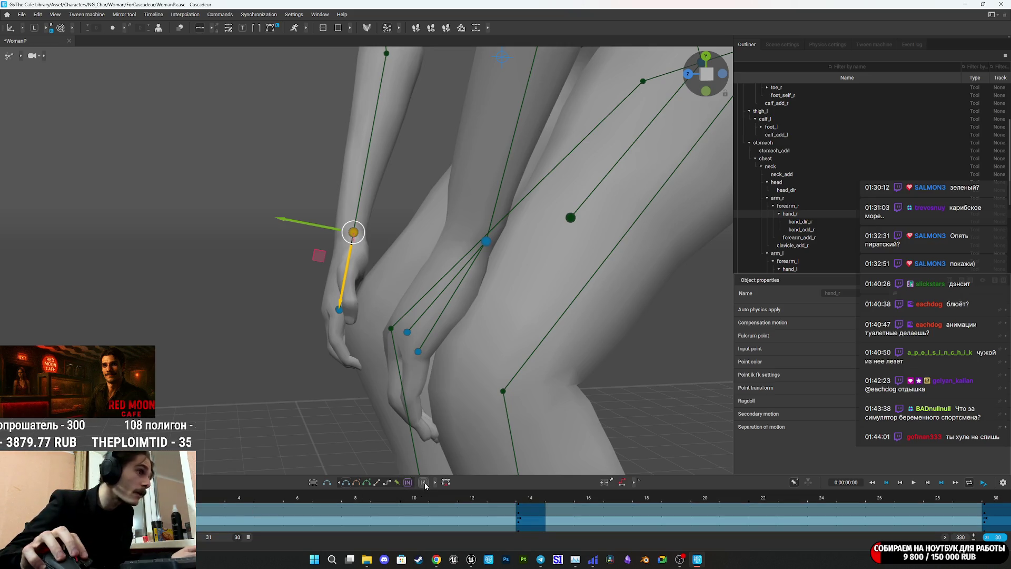
Check frames 13 and 14, then play the loop from frame 0 with the view zoomed out
left_click(503, 525)
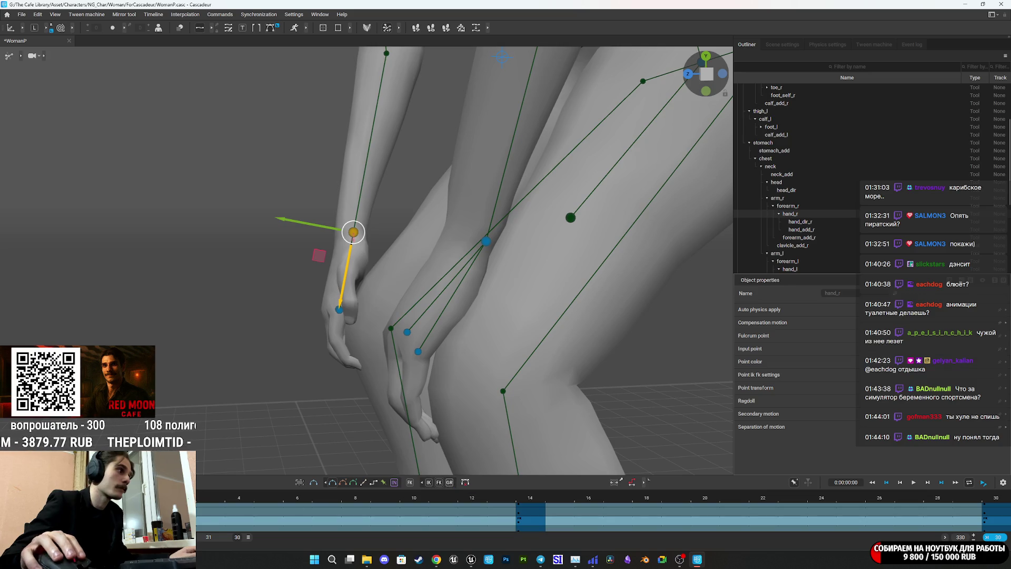
left_click(533, 509)
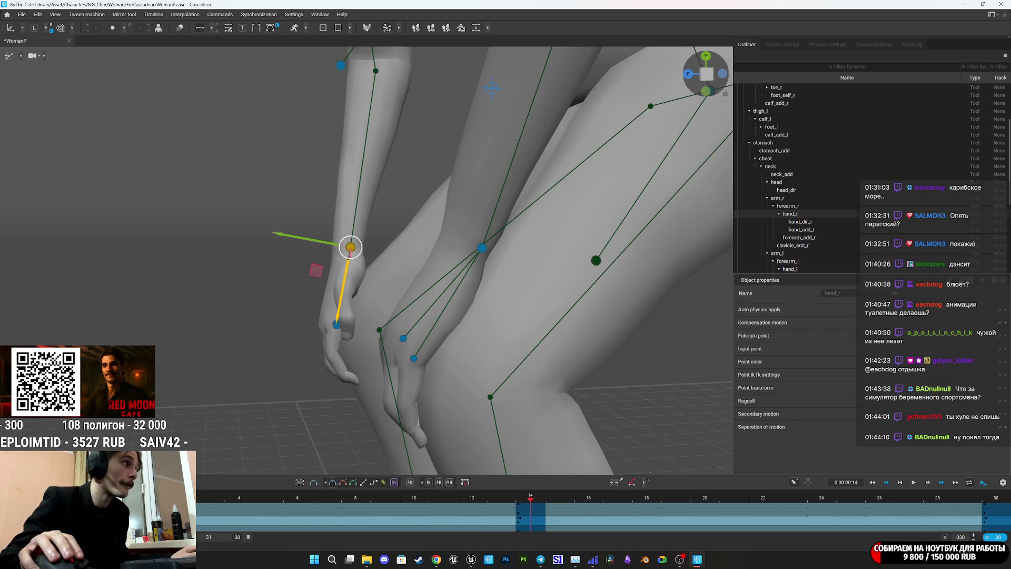
key("Home")
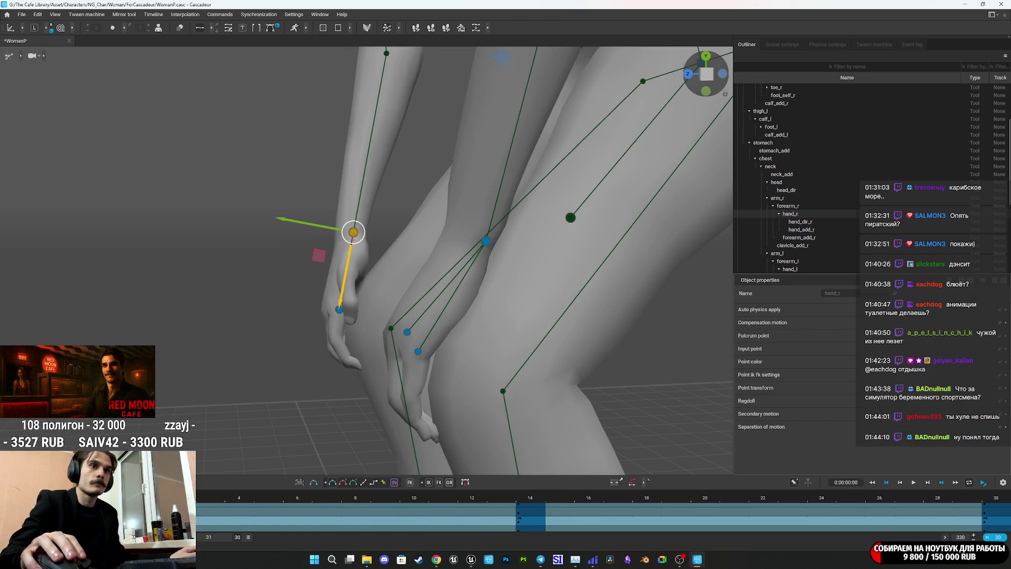
scroll(409, 321, "down", 5)
key("space")
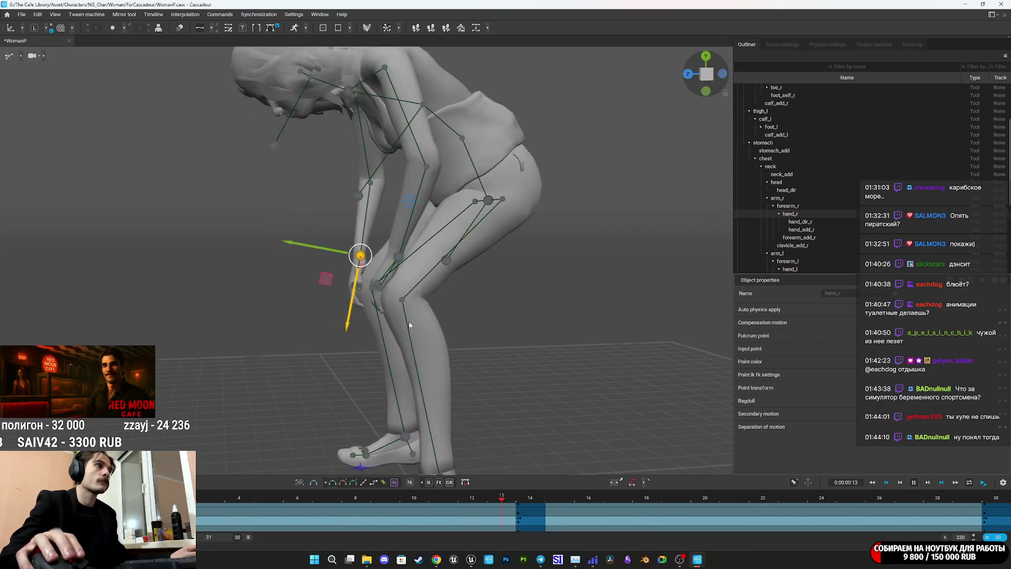
scroll(529, 320, "up", 4)
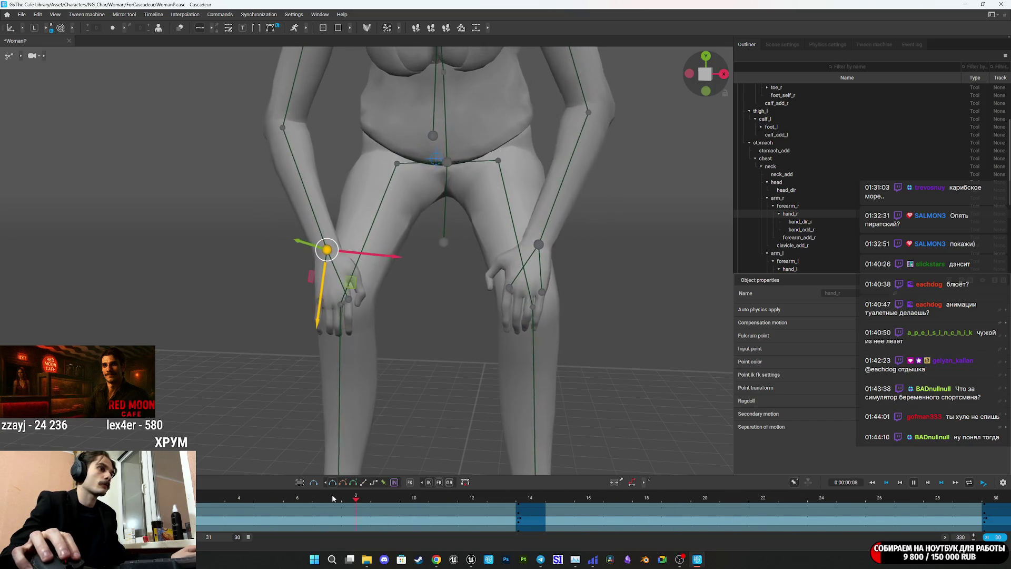
left_click(530, 500)
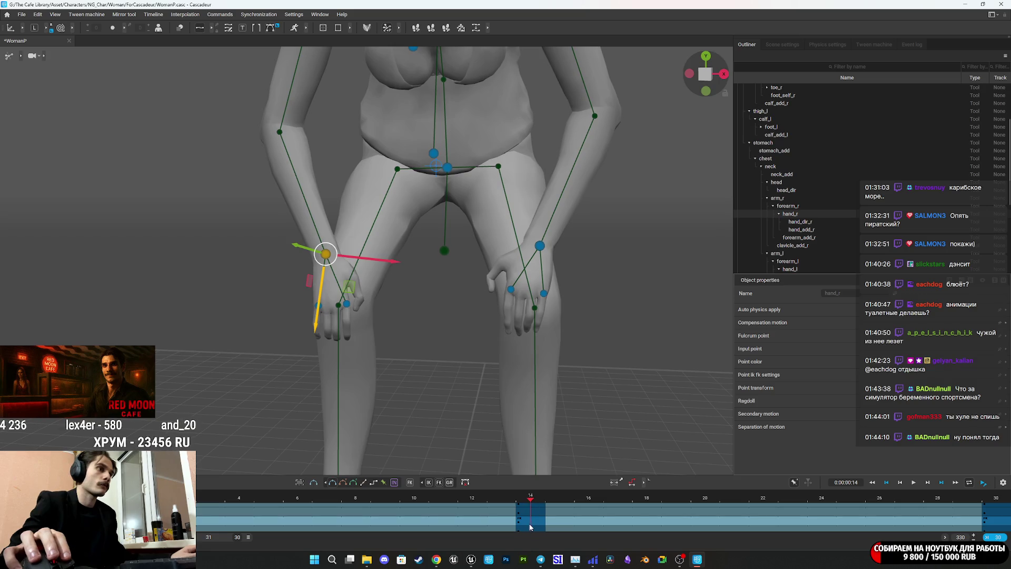
key("Left")
key("Left")
key("Left")
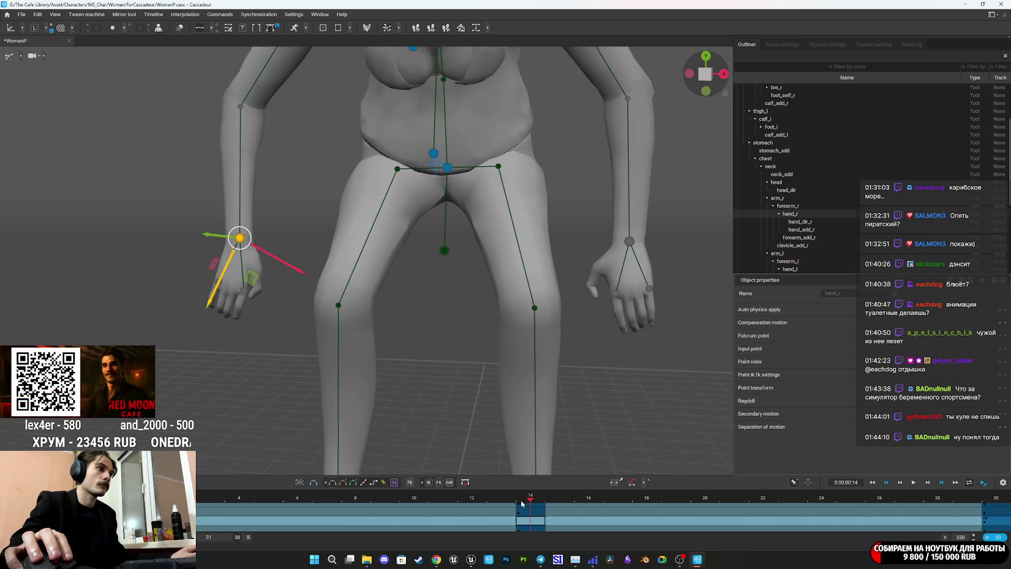
key("space")
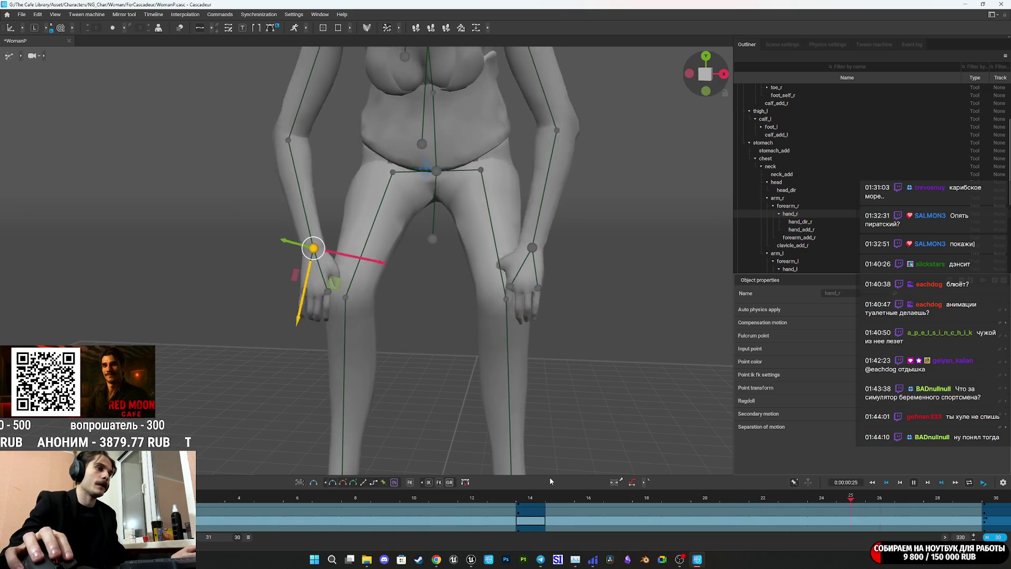
left_click(532, 501)
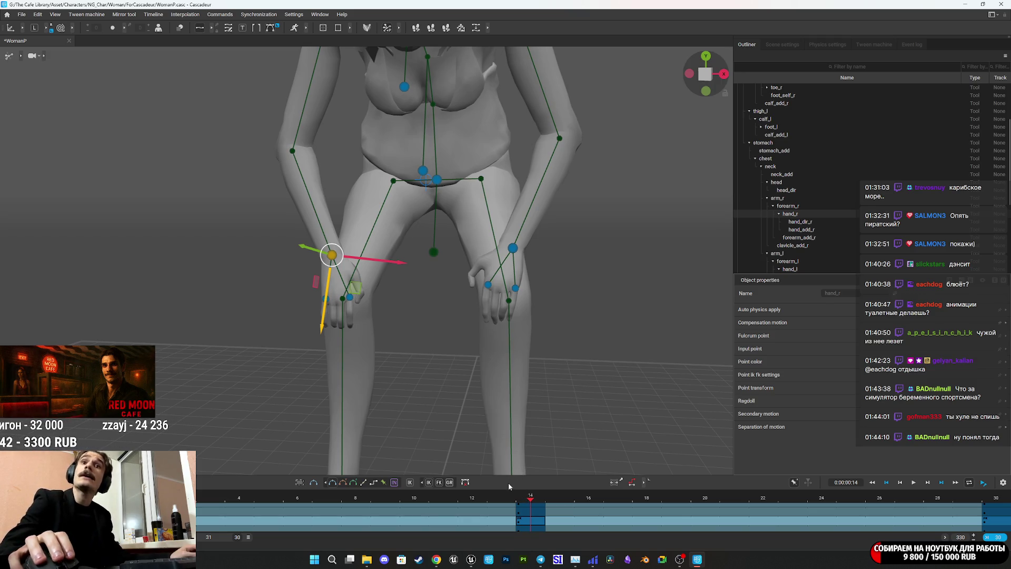
key("space")
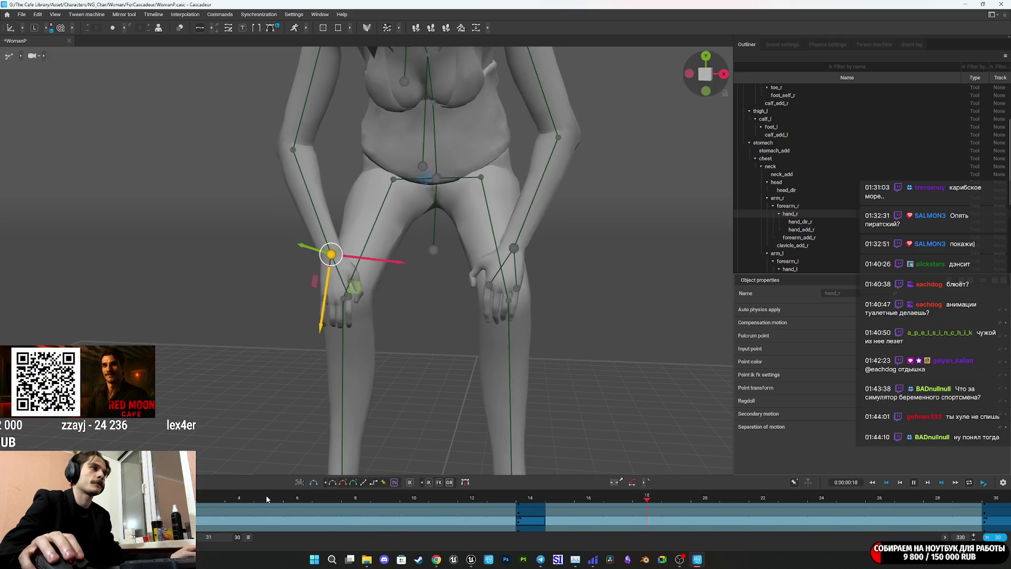
scroll(496, 349, "up", 3)
left_click_drag(496, 349, 412, 358)
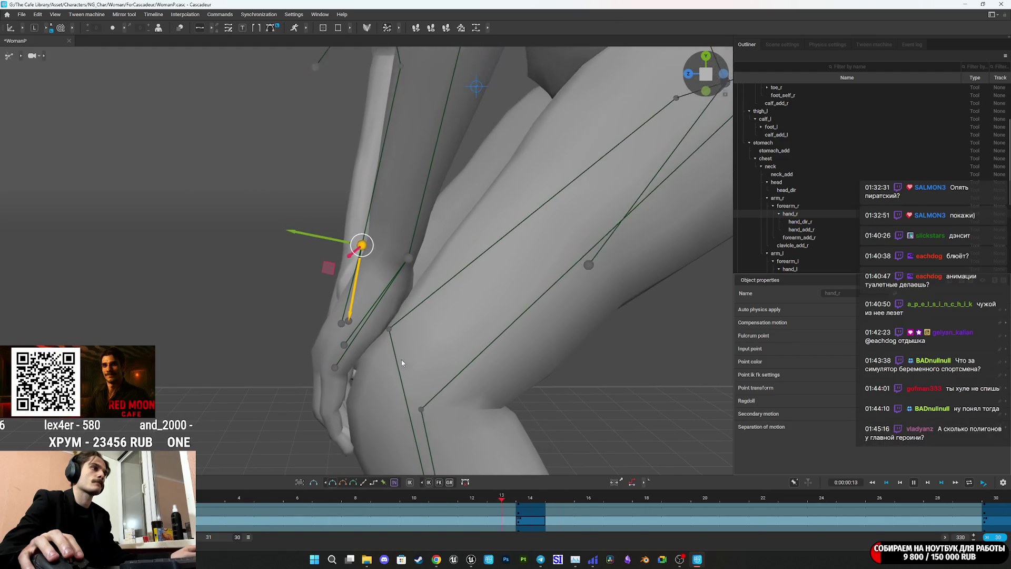
left_click_drag(383, 358, 439, 366)
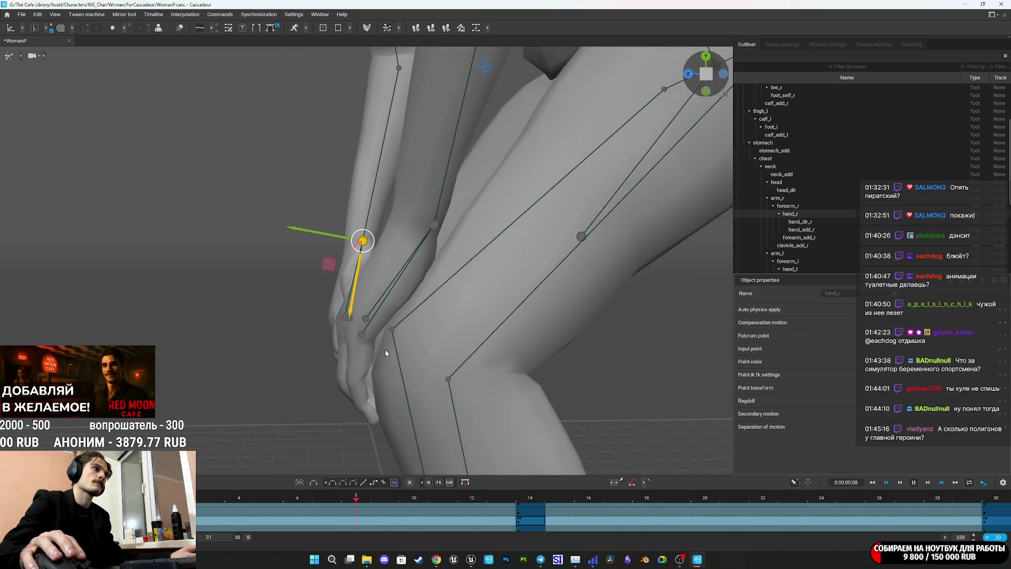
key("space")
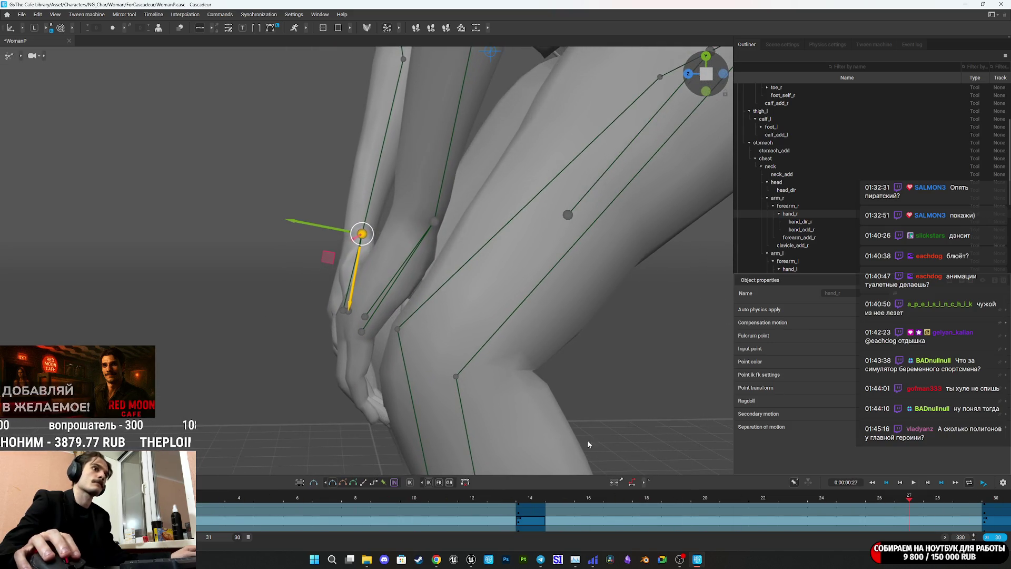
left_click(531, 509)
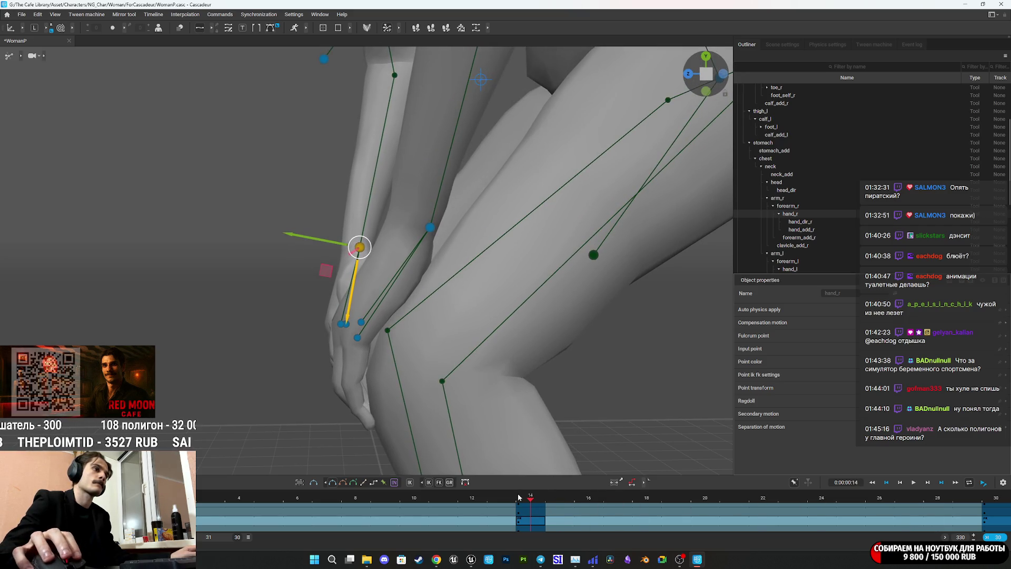
left_click_drag(541, 501, 572, 511)
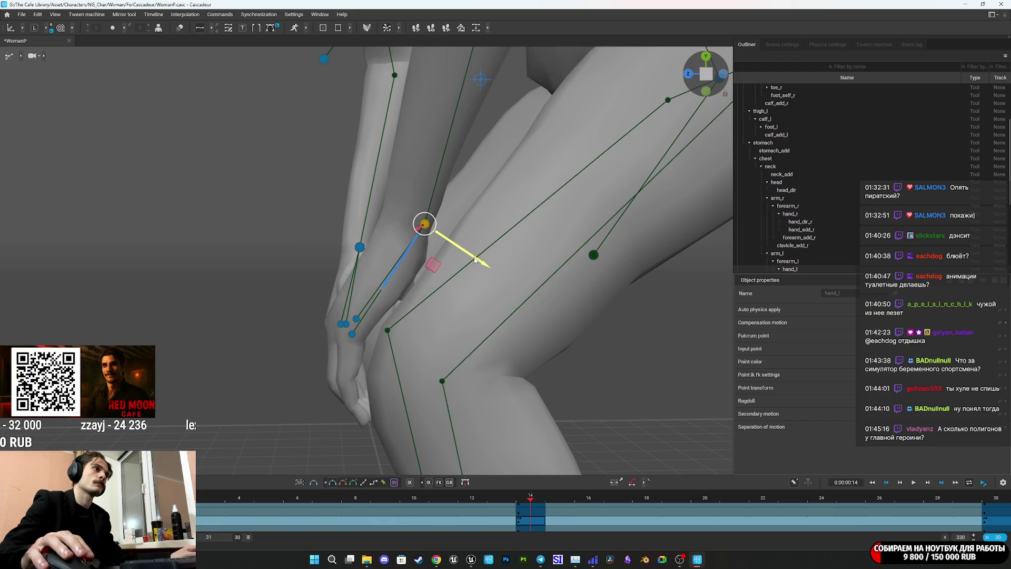
key("space")
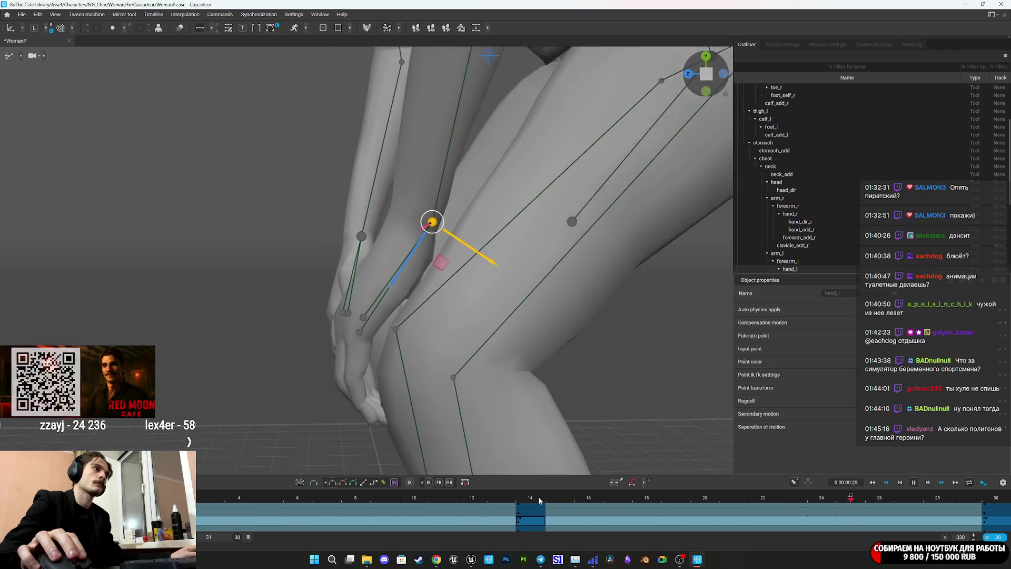
left_click_drag(538, 401, 555, 362)
scroll(570, 363, "down", 3)
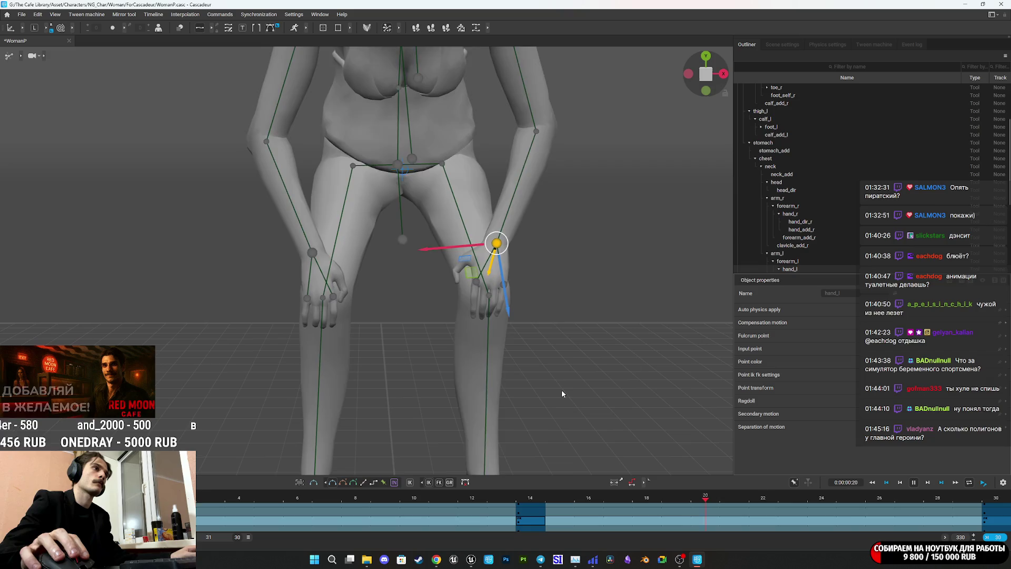
At frame 14, select the middle and top track keys and undo the arm change so hands rest on knees
key("space")
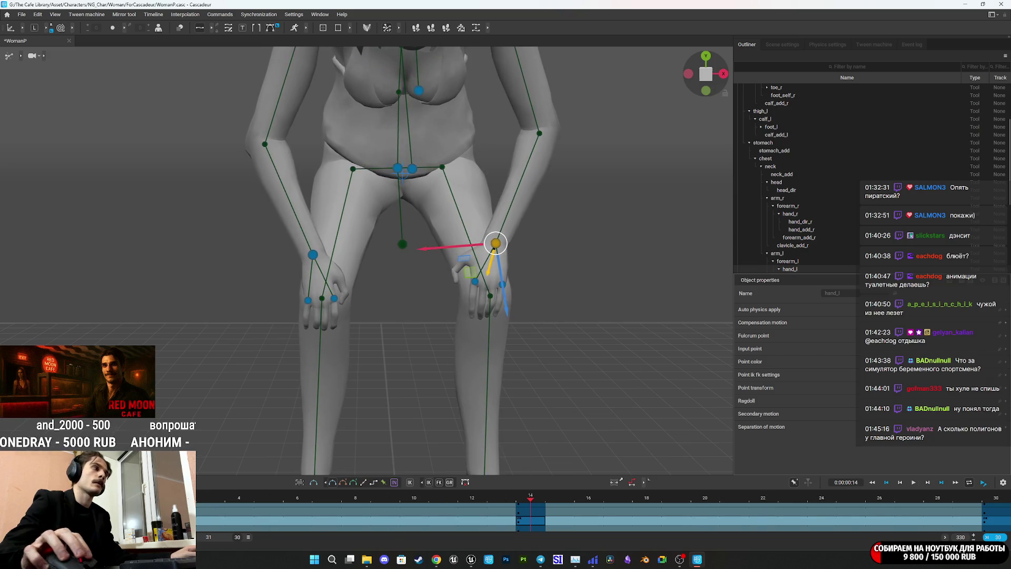
scroll(544, 524, "down", 2)
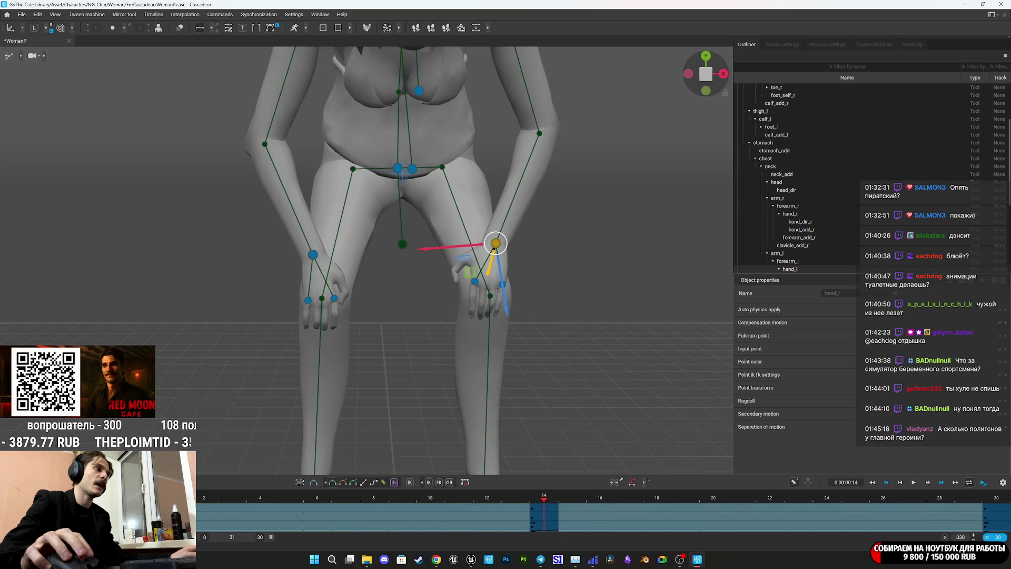
scroll(434, 526, "up", 2)
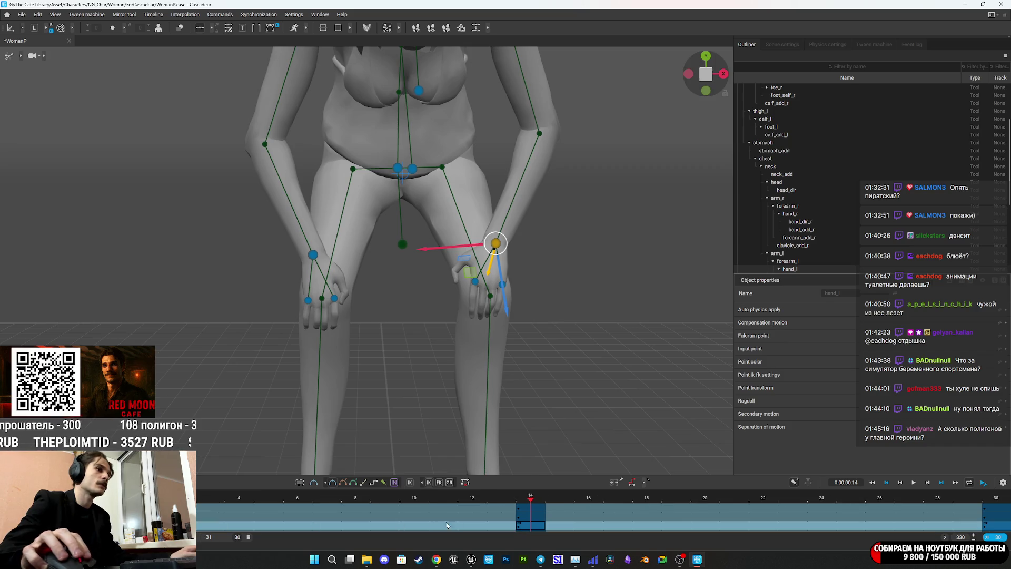
left_click(527, 517)
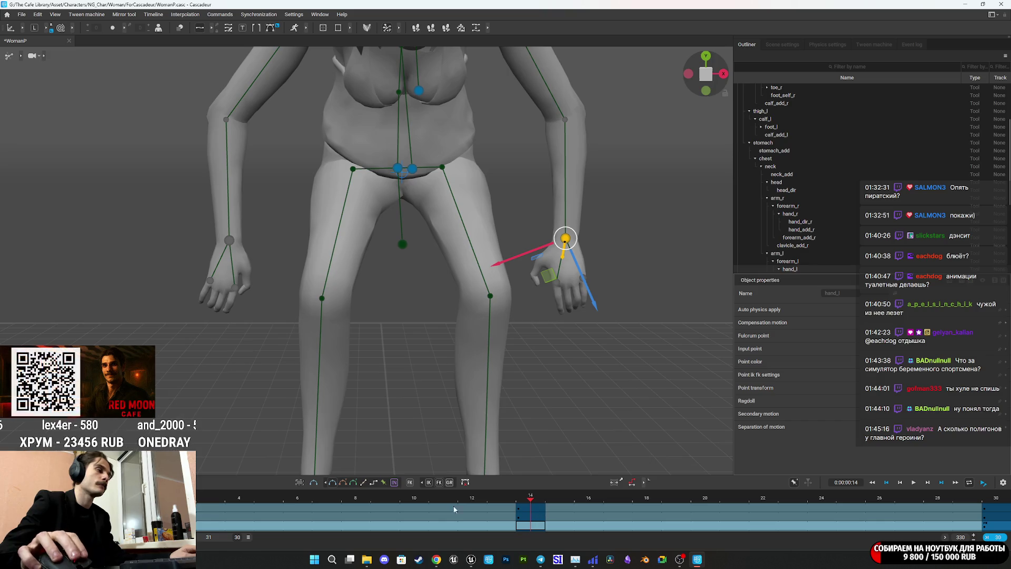
scroll(604, 516, "down", 1)
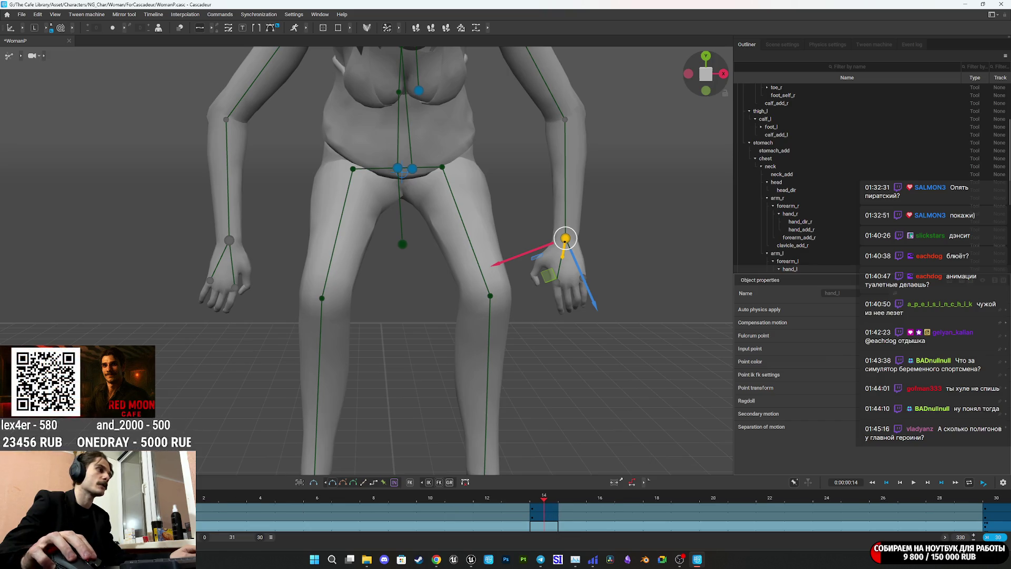
scroll(604, 516, "up", 1)
left_click(533, 507)
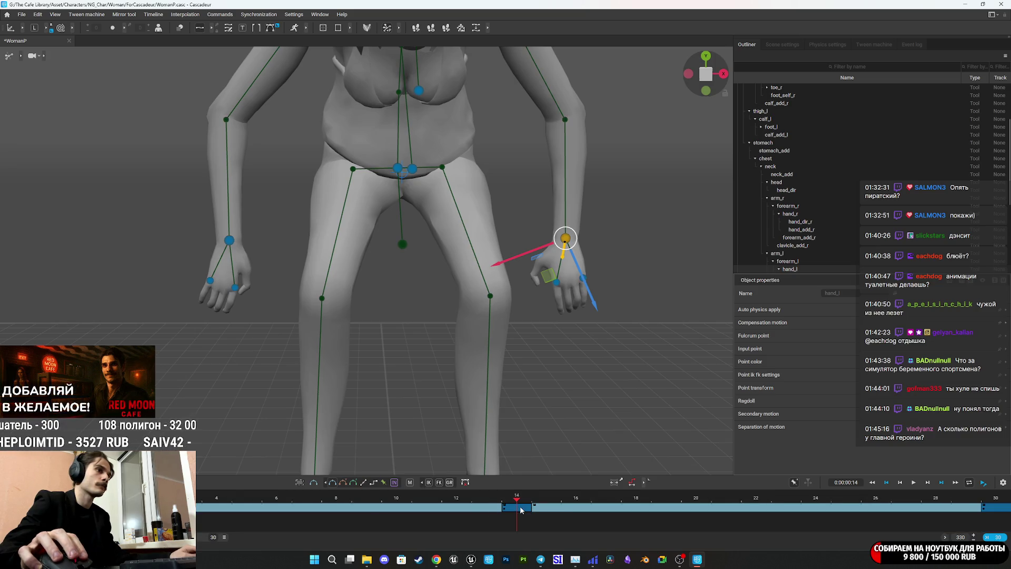
key("ctrl+z")
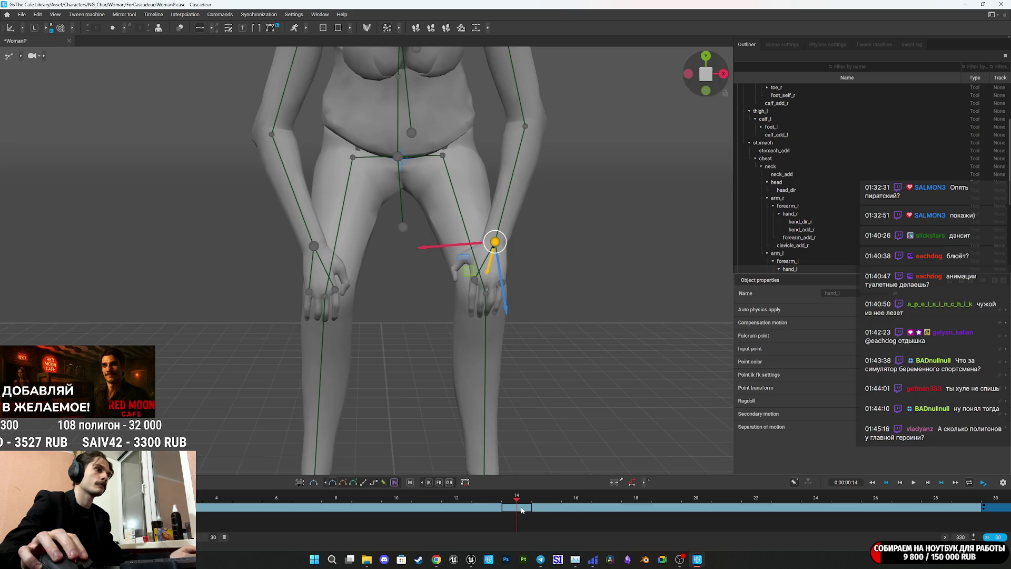
mouse_move(521, 460)
left_mouse_down()
mouse_move(539, 343)
mouse_move(565, 331)
mouse_move(573, 401)
mouse_move(548, 323)
mouse_move(560, 305)
mouse_move(530, 337)
left_mouse_up()
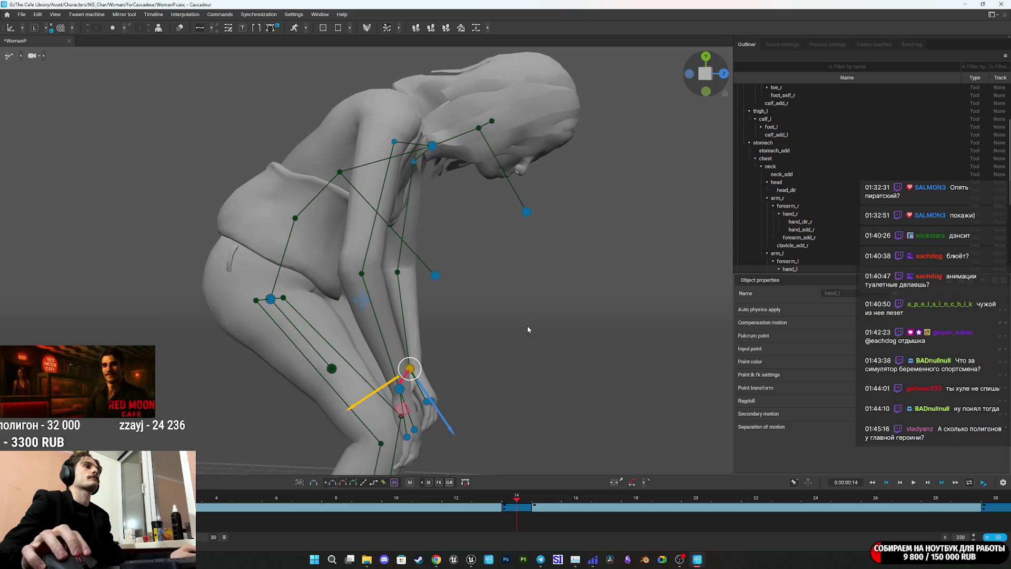
Bend the neck joint further down and forward in the frame-14 pose
left_click(432, 147)
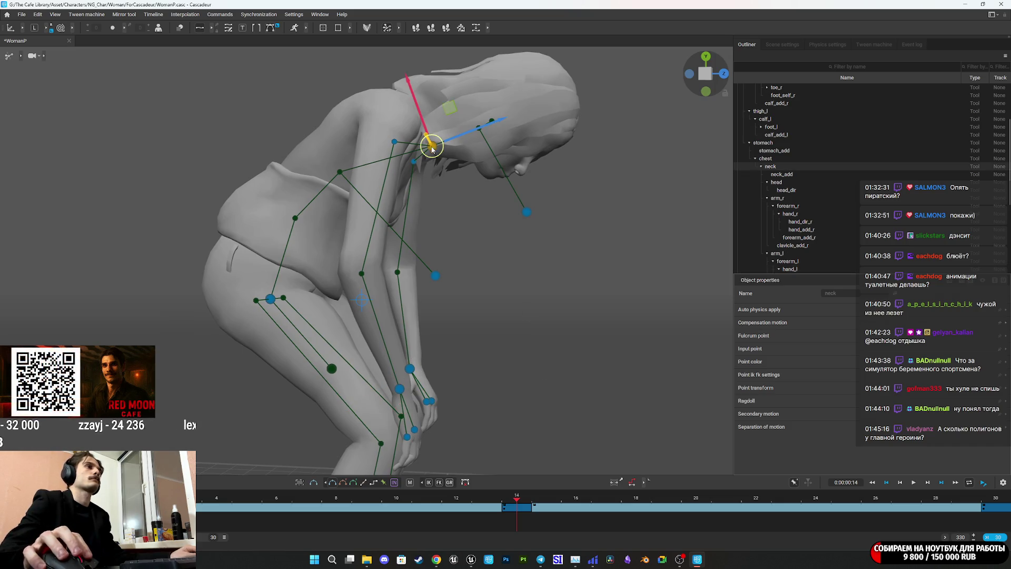
left_click_drag(442, 184, 460, 210)
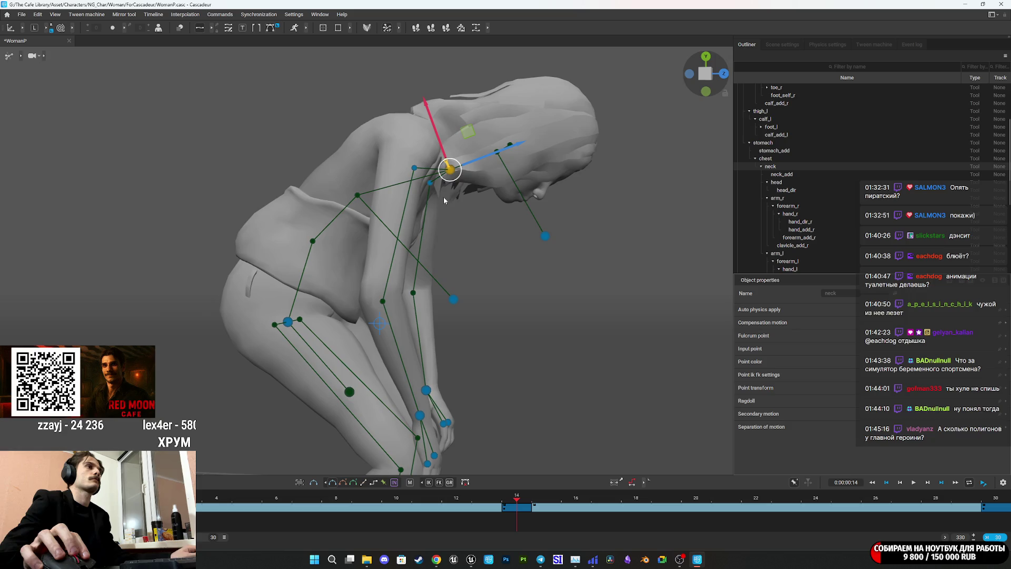
left_click_drag(402, 157, 400, 154)
left_click(452, 170)
mouse_move(450, 173)
left_mouse_down()
mouse_move(463, 185)
mouse_move(458, 207)
left_mouse_up()
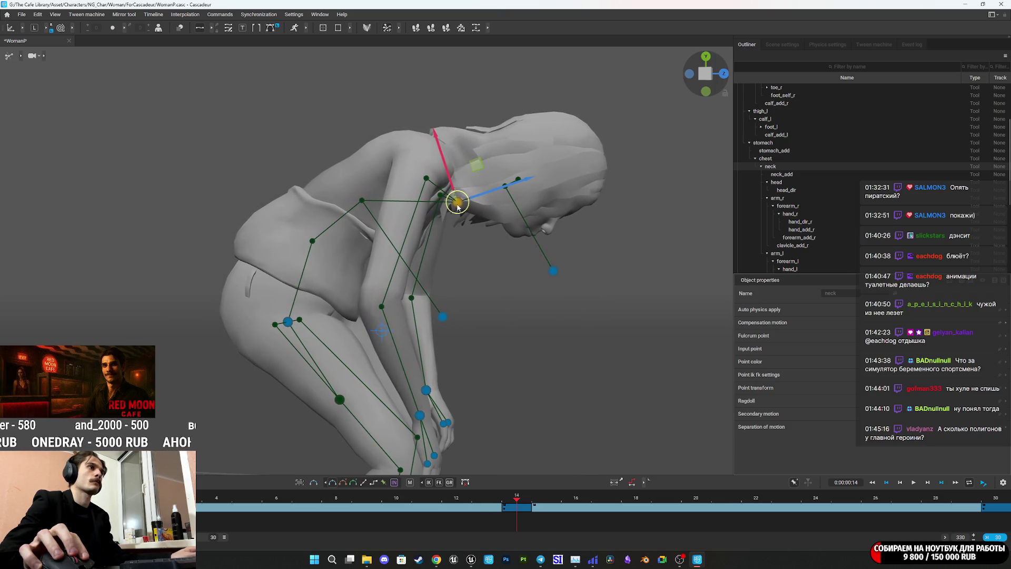
Shift the head's direction controller up and right, and lower the pelvis so the body sinks
left_click(554, 271)
left_click_drag(625, 270, 660, 185)
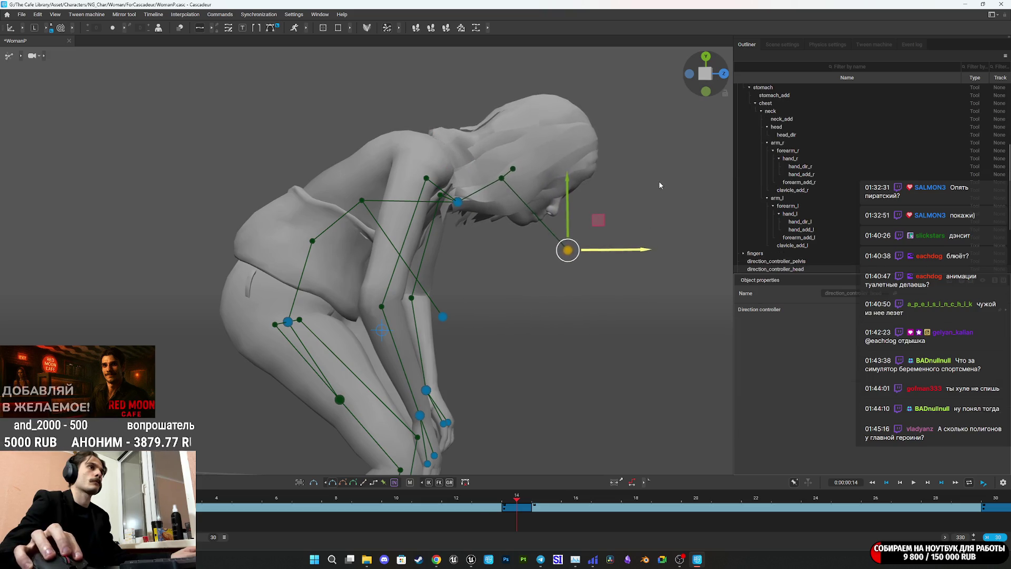
left_click(288, 321)
left_click_drag(305, 265, 301, 281)
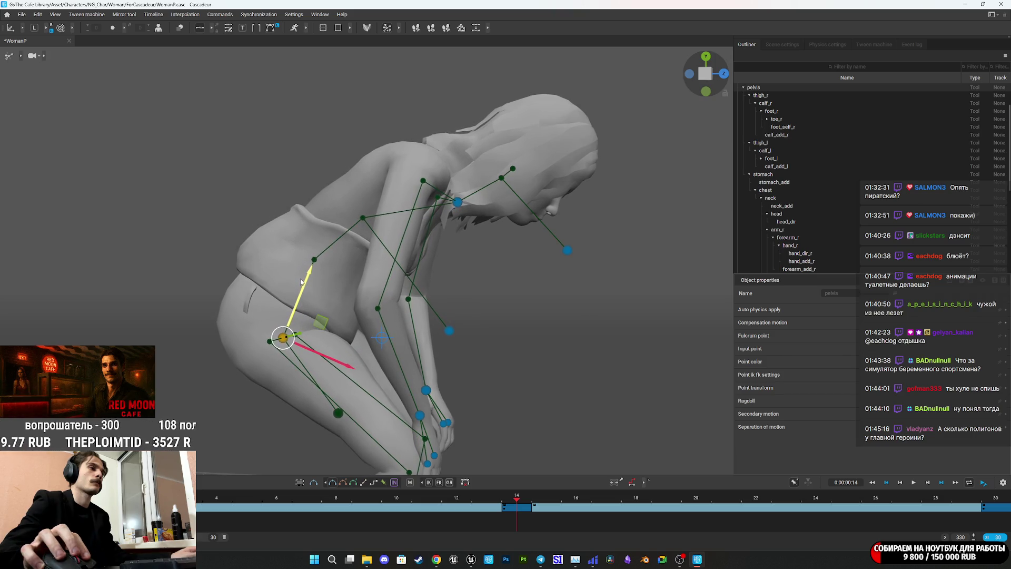
key("space")
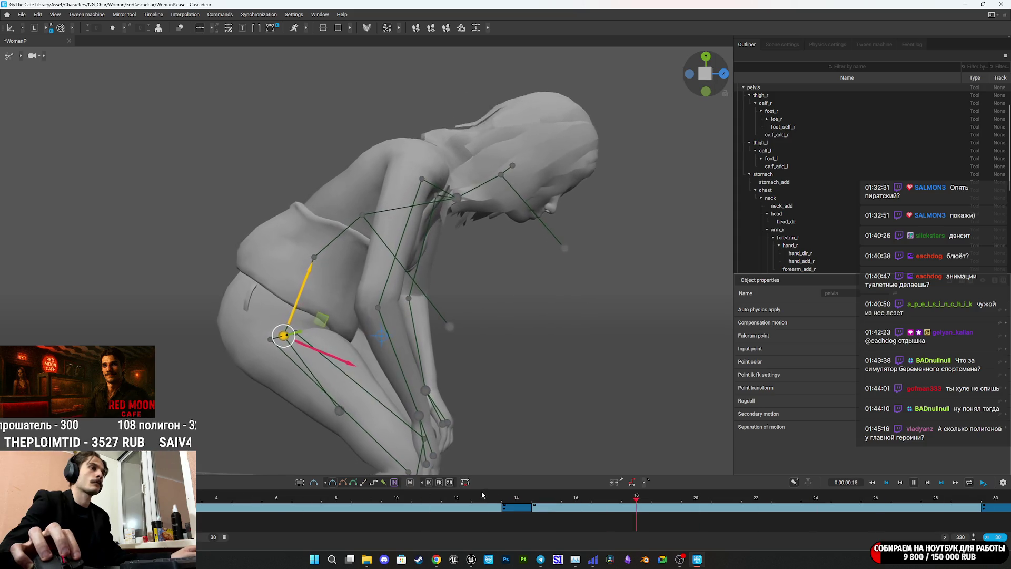
mouse_move(507, 421)
left_mouse_down()
mouse_move(356, 339)
mouse_move(480, 347)
left_mouse_up()
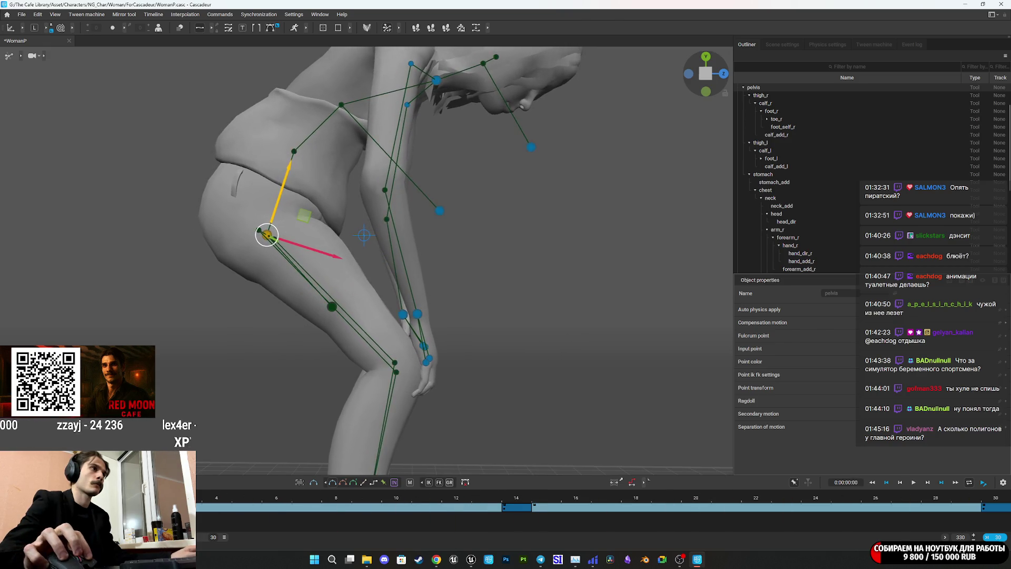
key("KP_1")
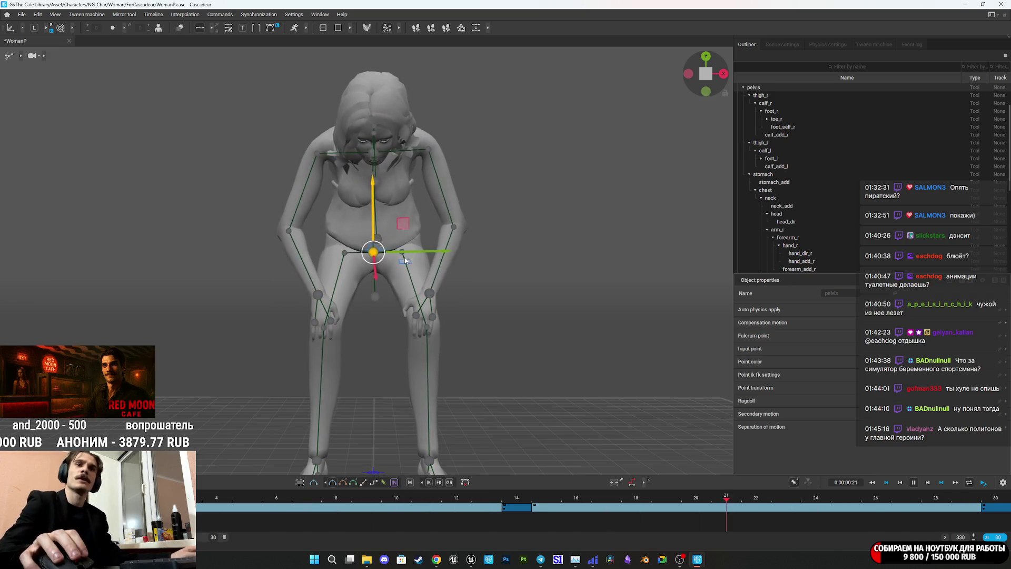
scroll(441, 269, "up", 3)
mouse_move(442, 268)
left_mouse_down()
mouse_move(553, 283)
mouse_move(662, 345)
mouse_move(609, 375)
mouse_move(302, 377)
mouse_move(257, 368)
mouse_move(267, 365)
left_mouse_up()
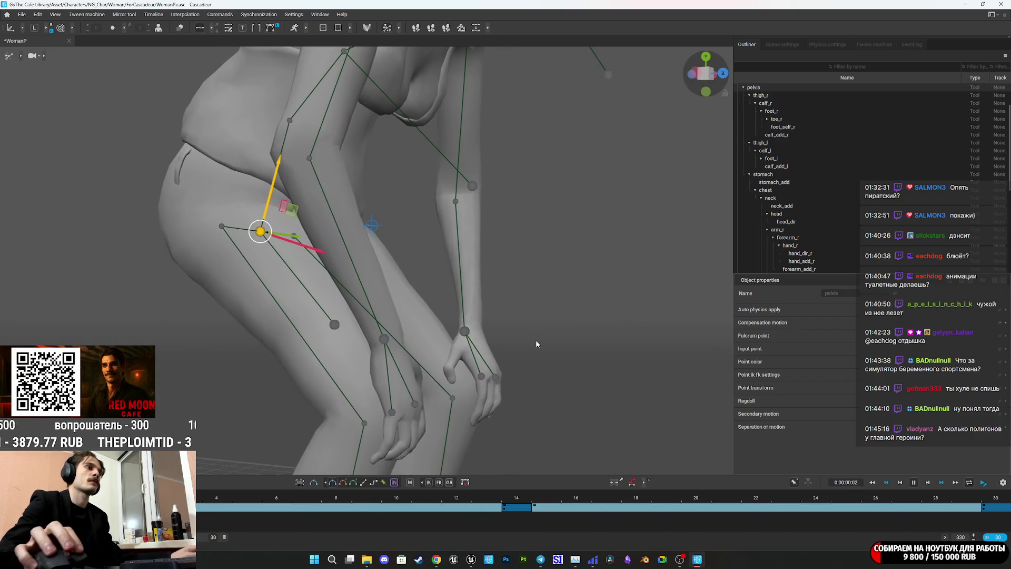
key("space")
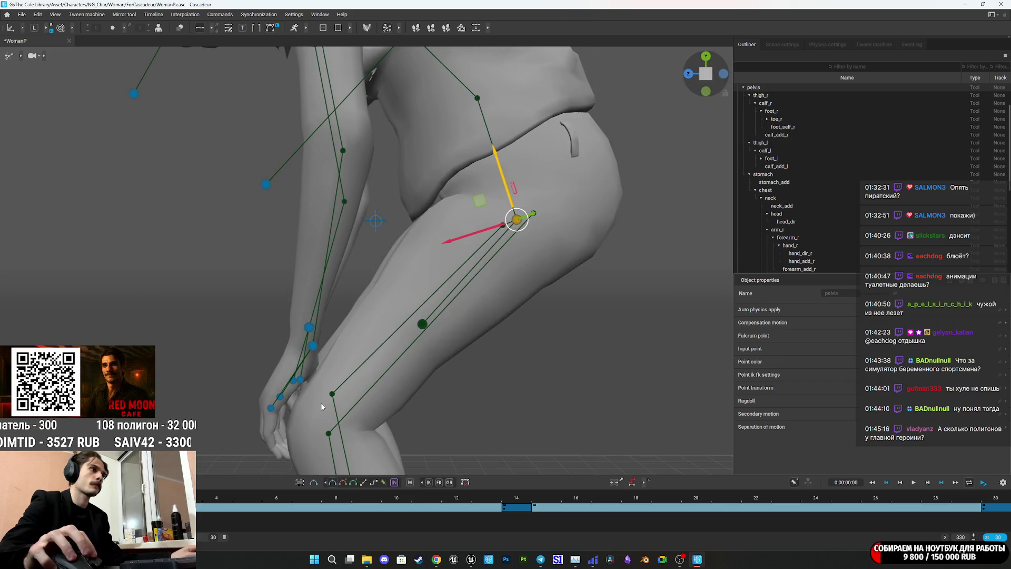
key("ctrl+Right")
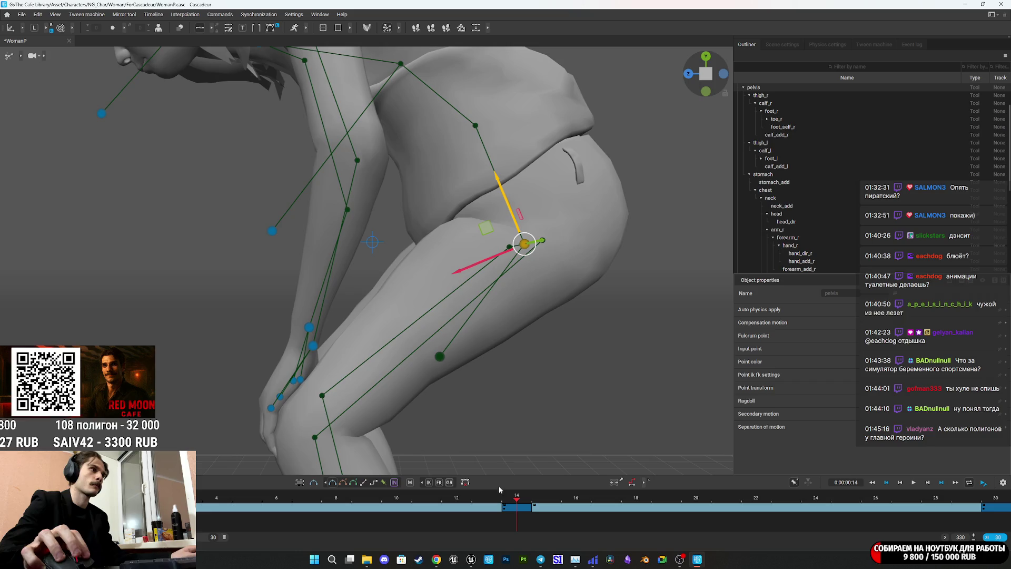
mouse_move(314, 324)
left_mouse_down()
mouse_move(331, 318)
mouse_move(355, 343)
left_mouse_up()
left_click(330, 341)
Nudge the left hand up-left, move the right hand down and left, then play to check
left_click_drag(378, 374, 371, 370)
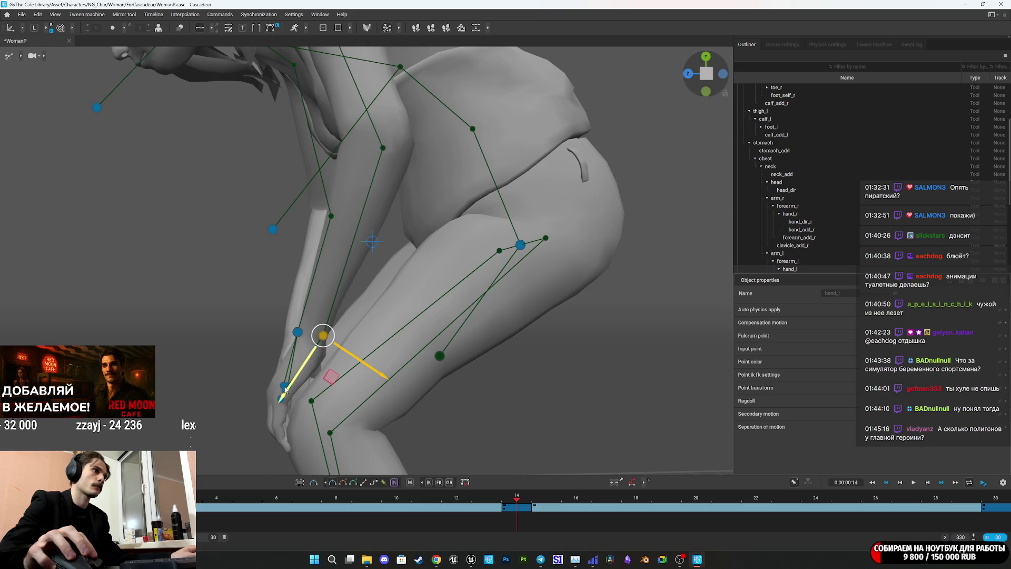
left_click_drag(266, 377, 313, 380)
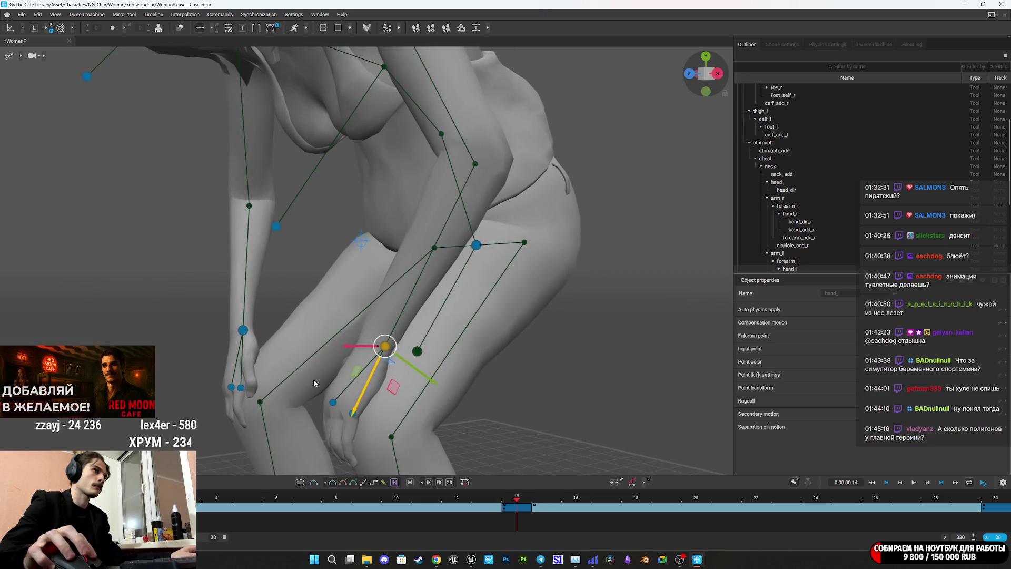
left_click(243, 330)
left_click_drag(244, 335, 256, 342)
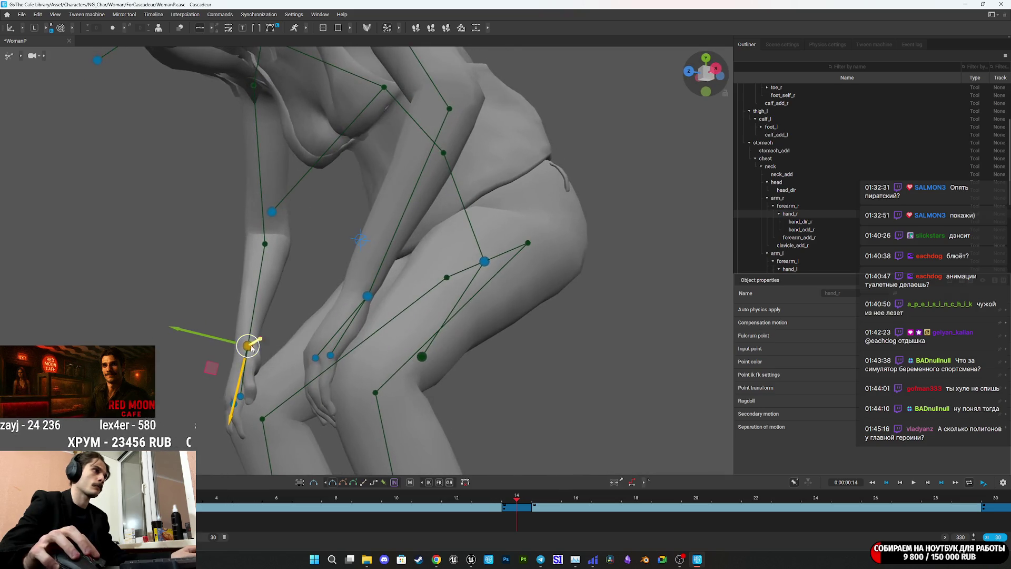
left_click_drag(230, 420, 228, 429)
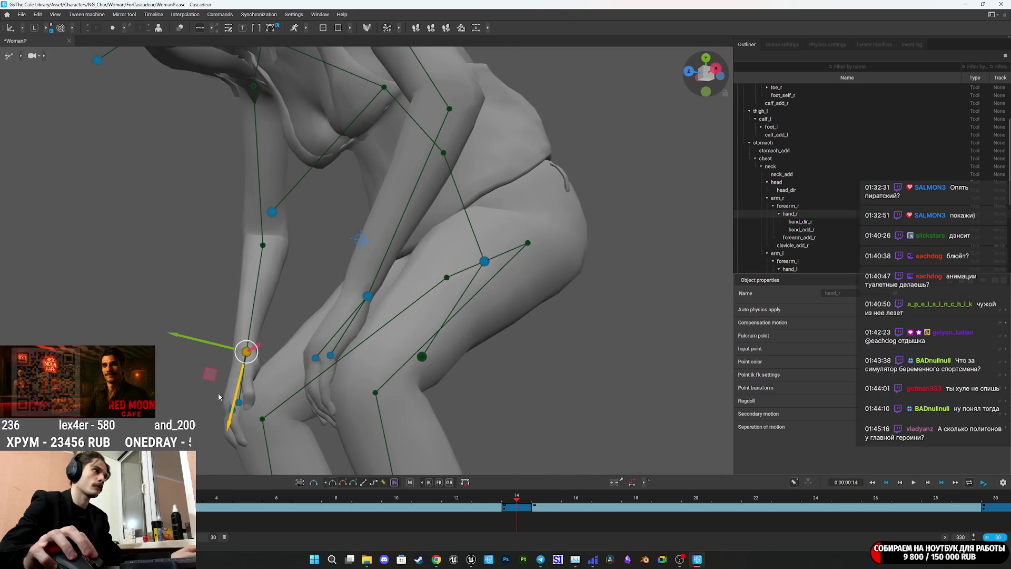
left_click_drag(189, 341, 179, 334)
mouse_move(258, 365)
left_mouse_down()
mouse_move(553, 361)
mouse_move(577, 375)
mouse_move(562, 377)
mouse_move(485, 315)
left_mouse_up()
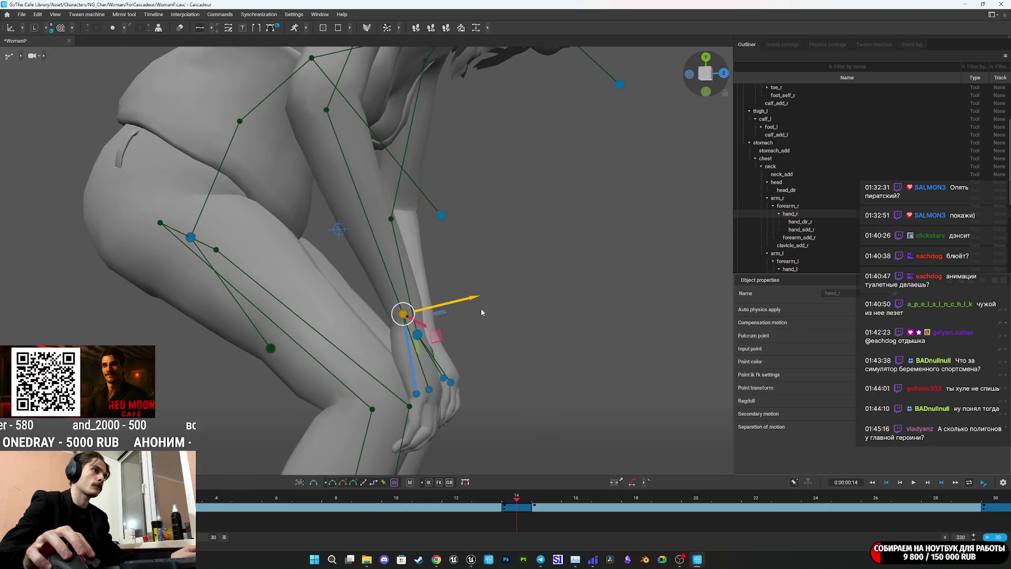
key("space")
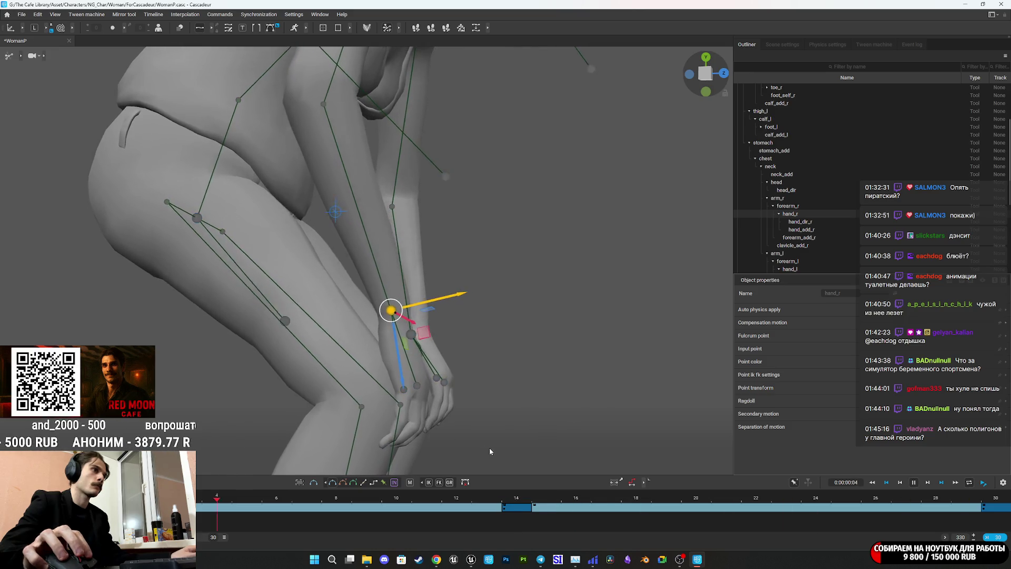
mouse_move(510, 390)
left_mouse_down()
mouse_move(344, 402)
mouse_move(420, 299)
mouse_move(406, 312)
mouse_move(308, 323)
left_mouse_up()
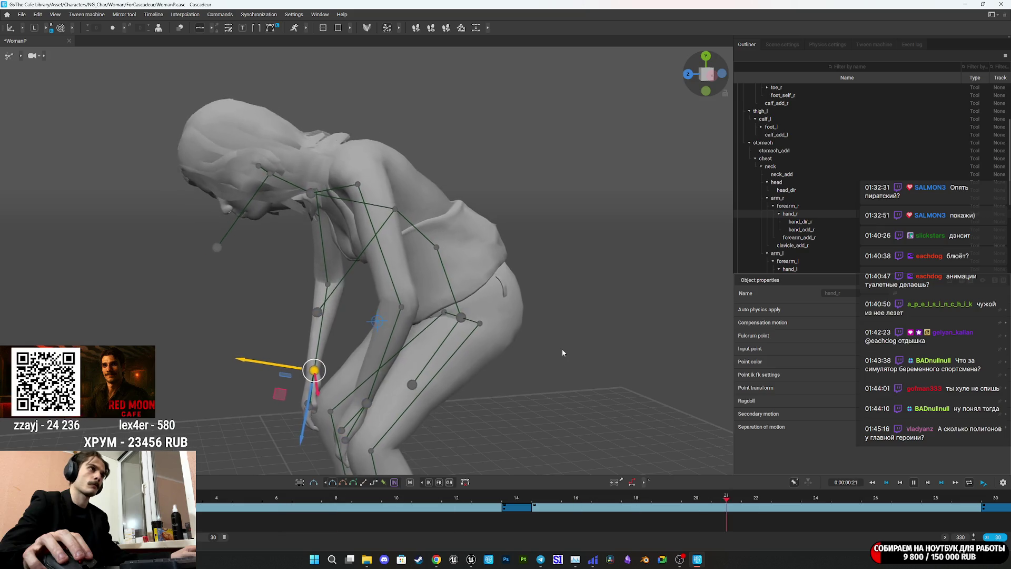
Widen the timeline to frames 10–75 and copy the frame-14 key to frame 50
left_click(913, 521)
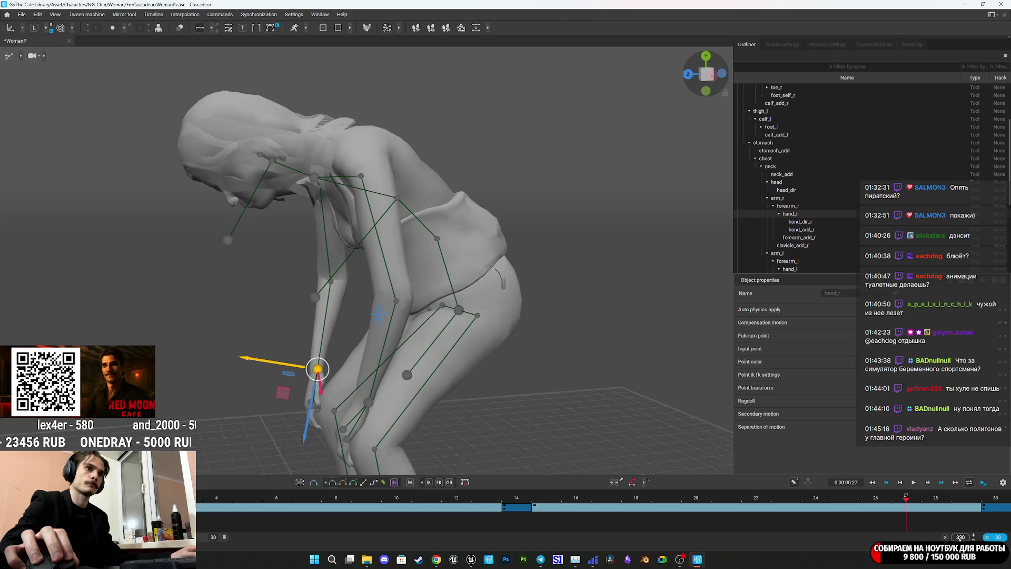
left_click_drag(224, 538, 333, 537)
left_click(257, 509)
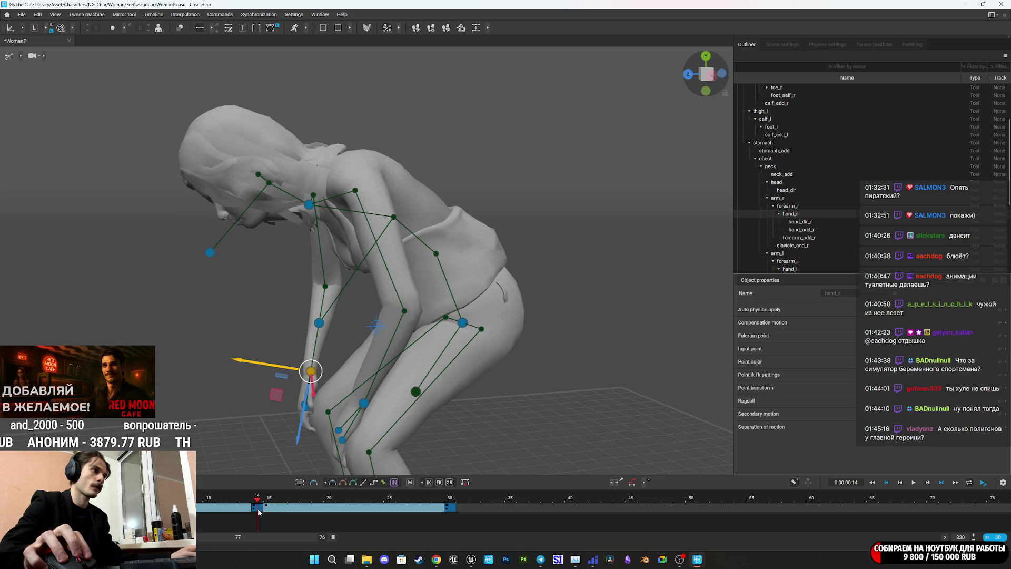
left_click_drag(259, 511, 553, 506)
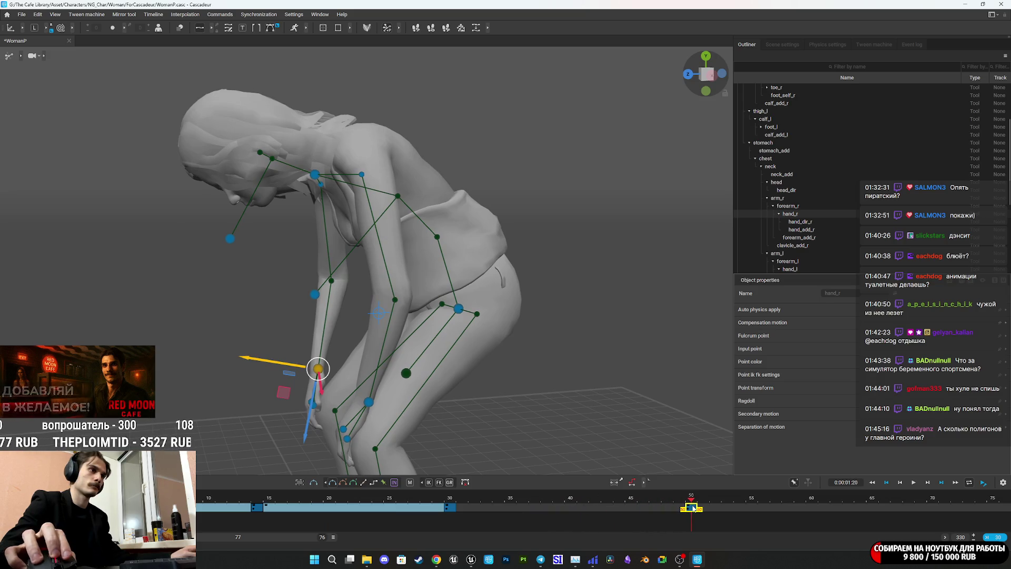
left_click_drag(693, 509, 694, 507)
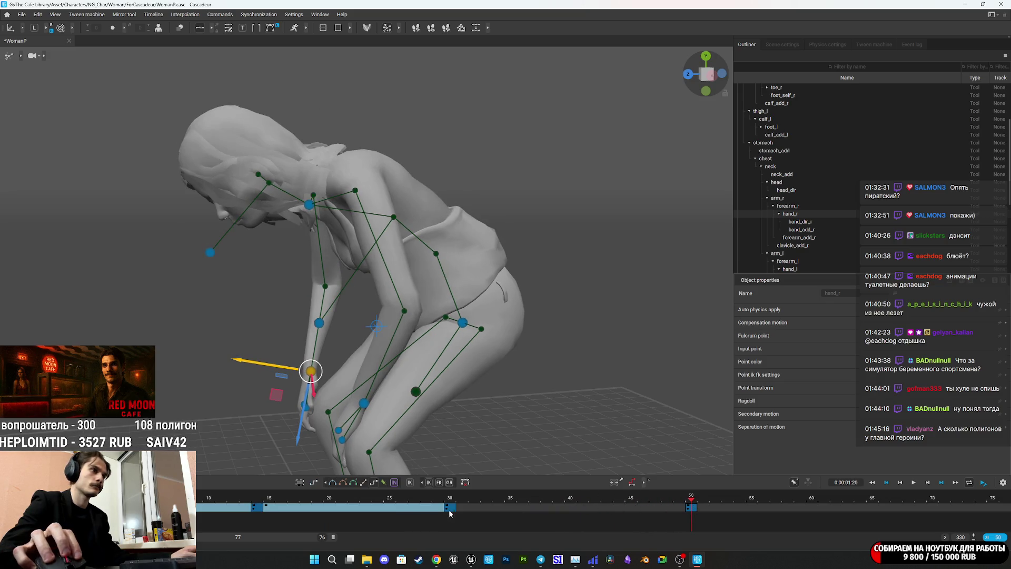
Copy the frame-30 key to frame 70, interpolate frames 30–70, and fit the timeline range
left_click(451, 510)
left_click_drag(452, 510, 931, 506)
left_click_drag(810, 506, 632, 514)
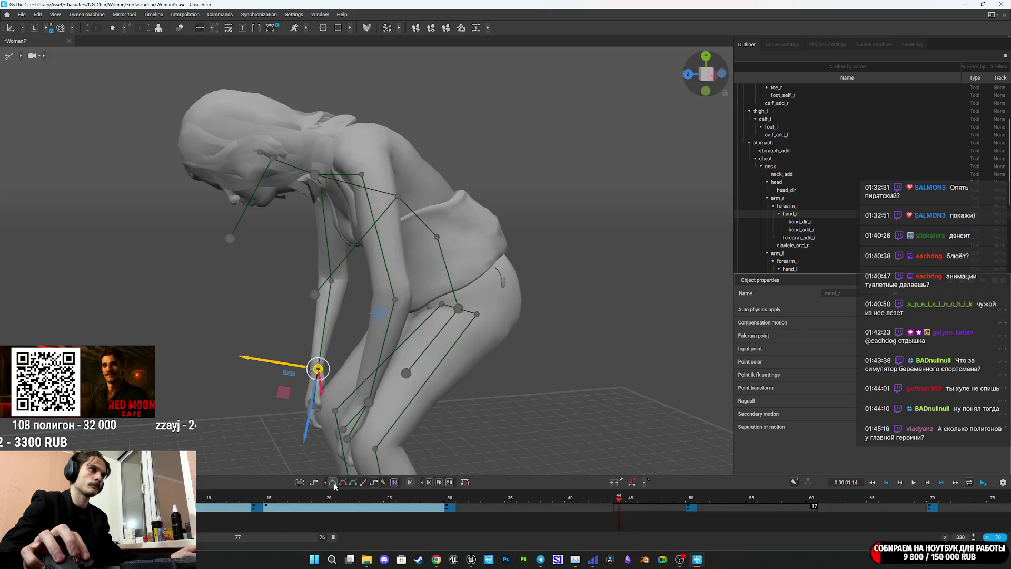
left_click(333, 483)
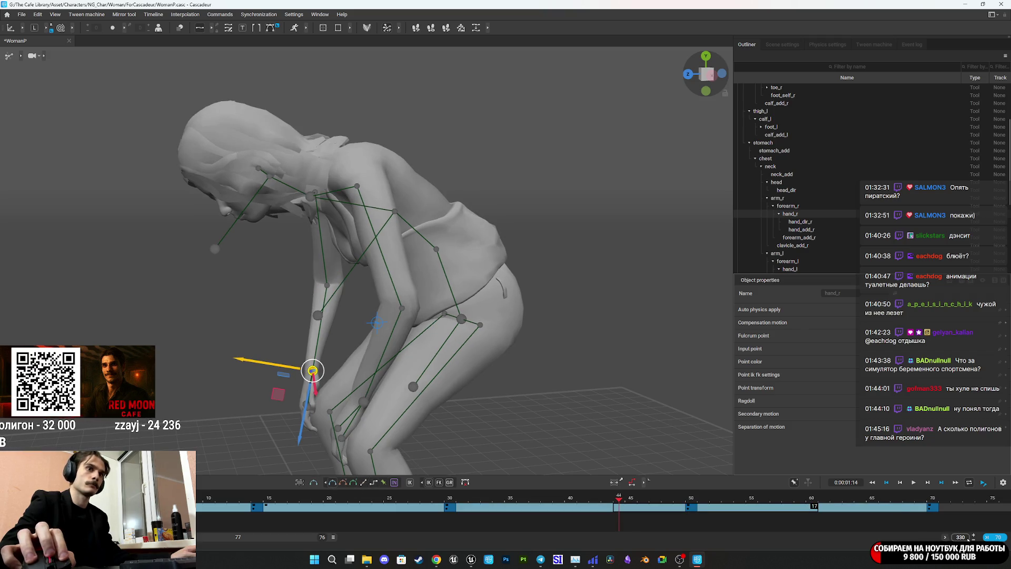
left_click(998, 537)
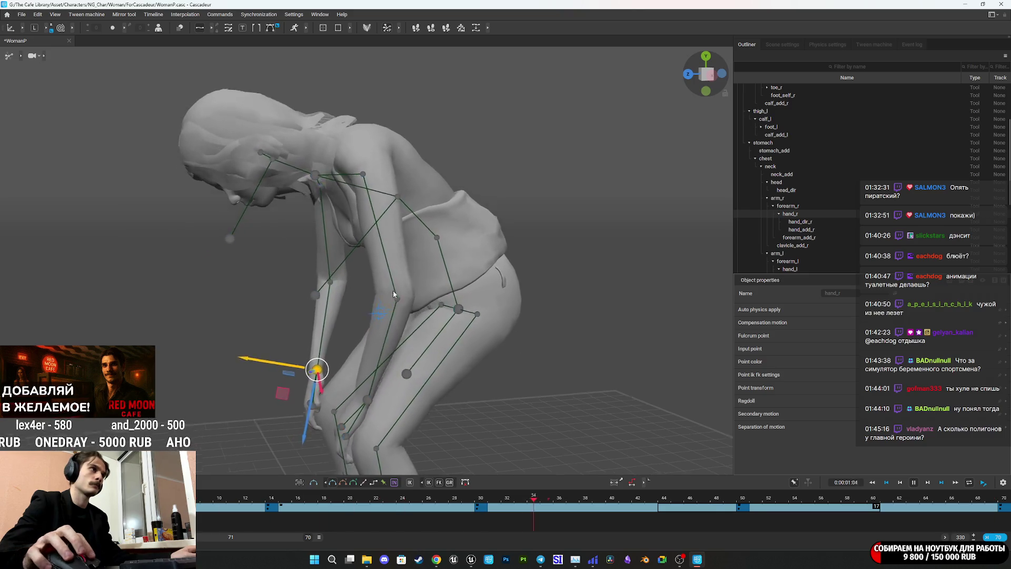
Review the keys at frames 14, 30 and 50 from an angled side view
left_click_drag(659, 269, 537, 267)
left_click_drag(422, 293, 535, 292)
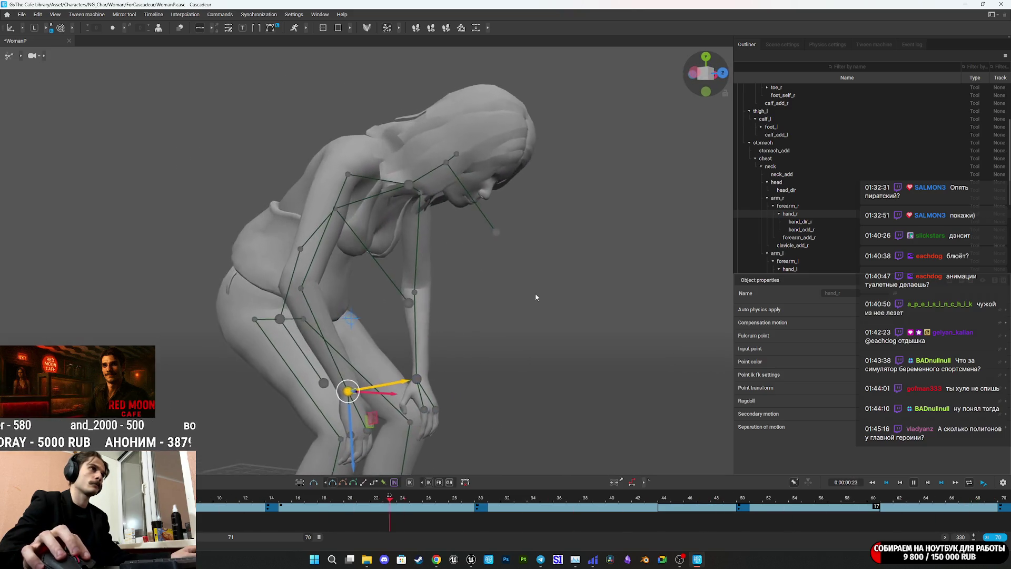
left_click(207, 498)
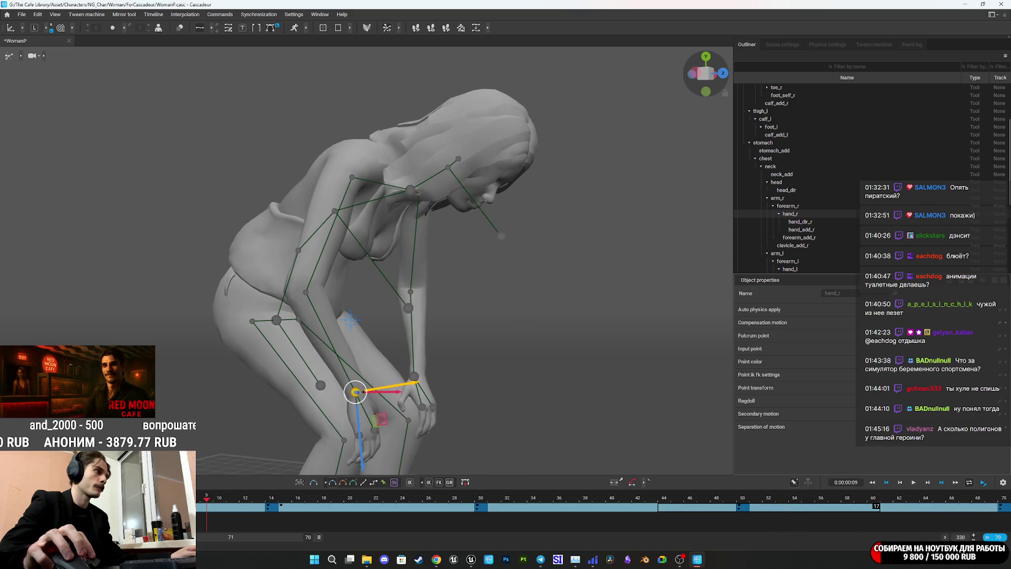
left_click(267, 507)
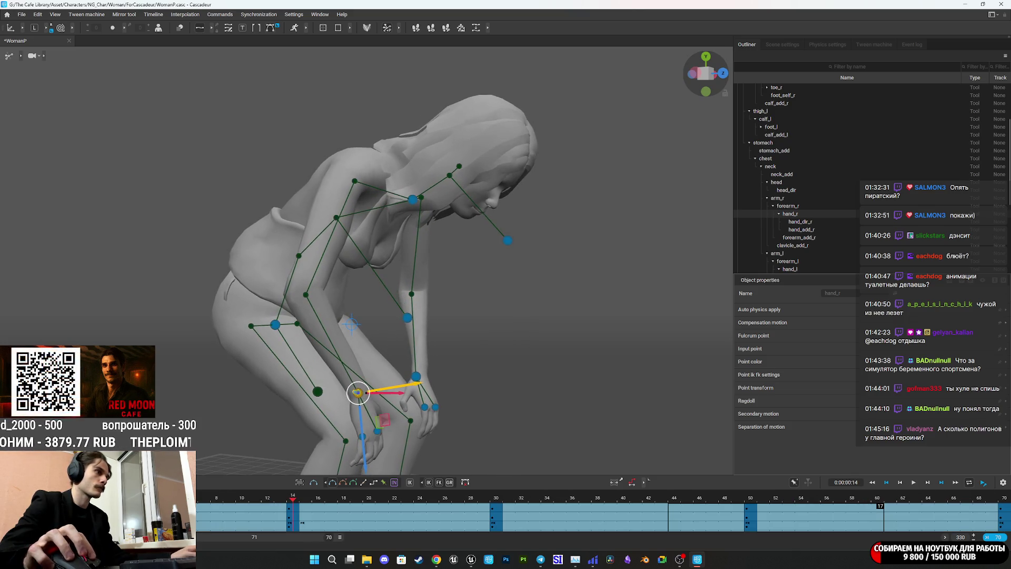
left_click(260, 523)
left_click(294, 520)
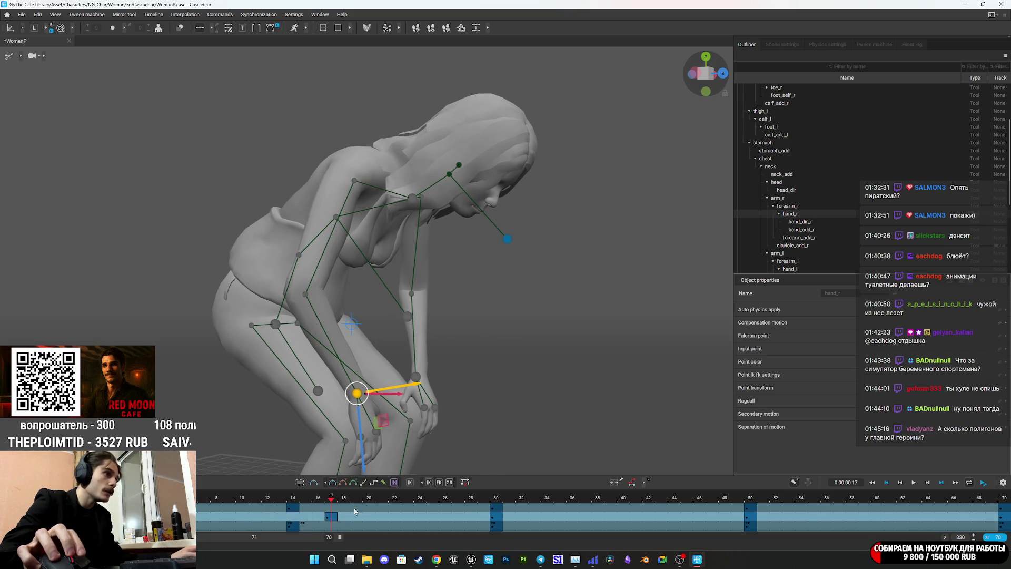
left_click(498, 519)
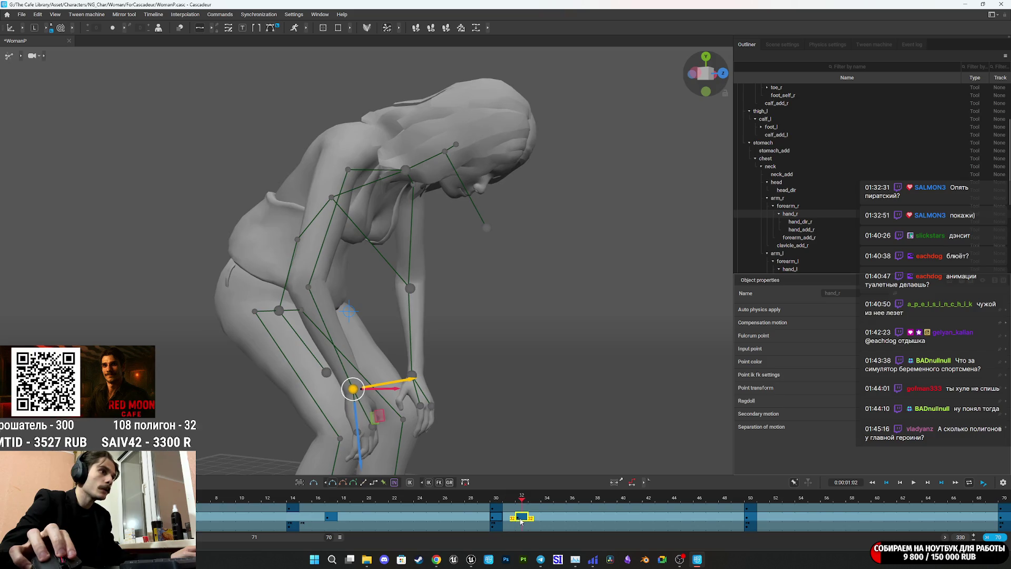
left_click(749, 519)
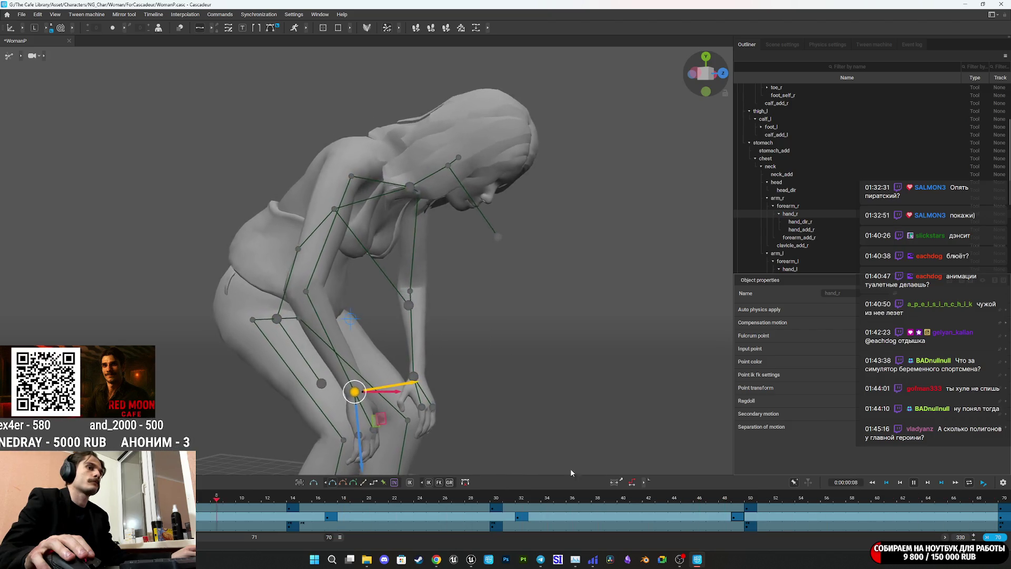
Move the frame-49 key to frame 48, play back to check timing, and save
left_click(737, 518)
left_click_drag(720, 519, 710, 519)
key("space")
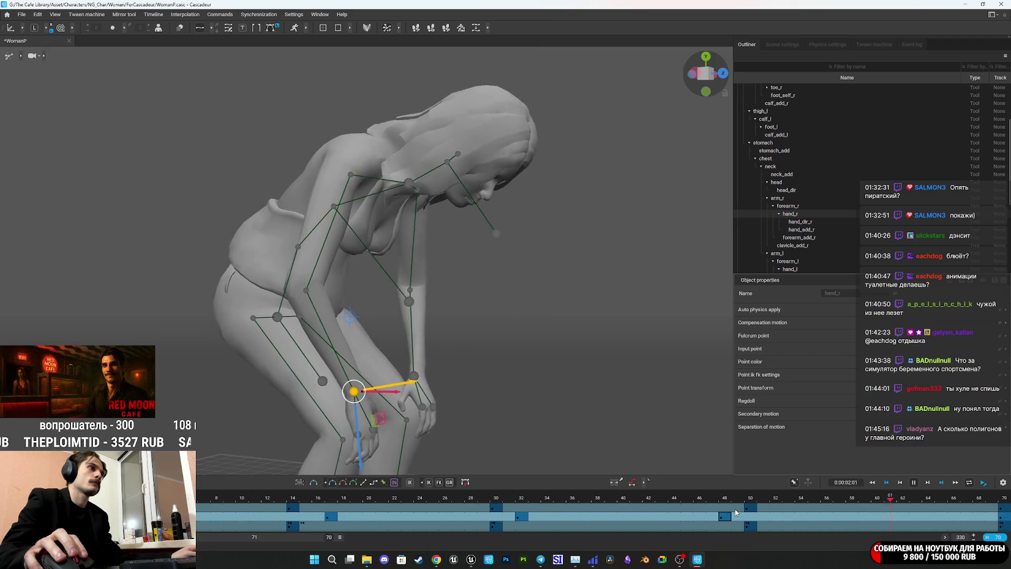
left_click(736, 509)
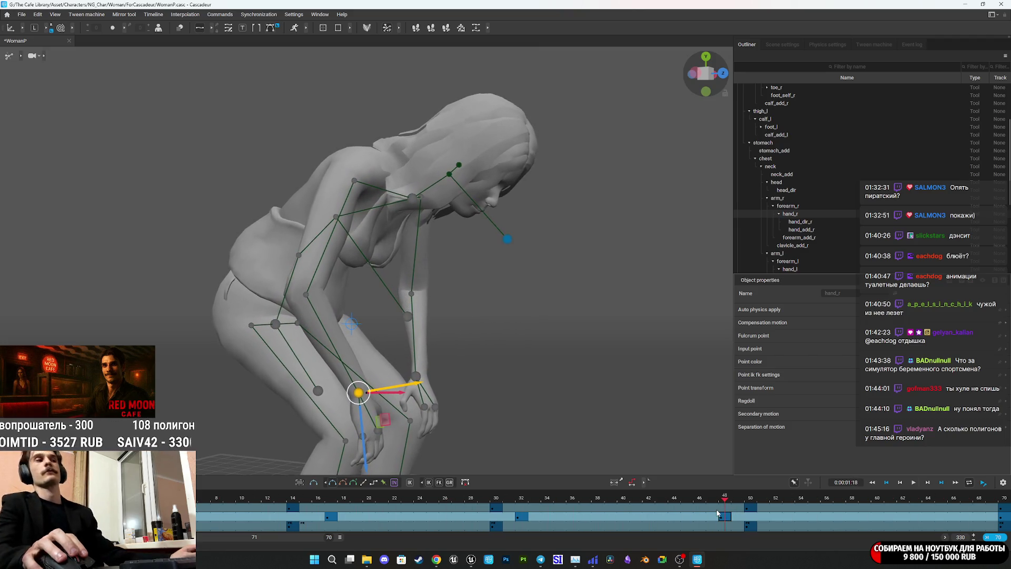
key("ctrl+s")
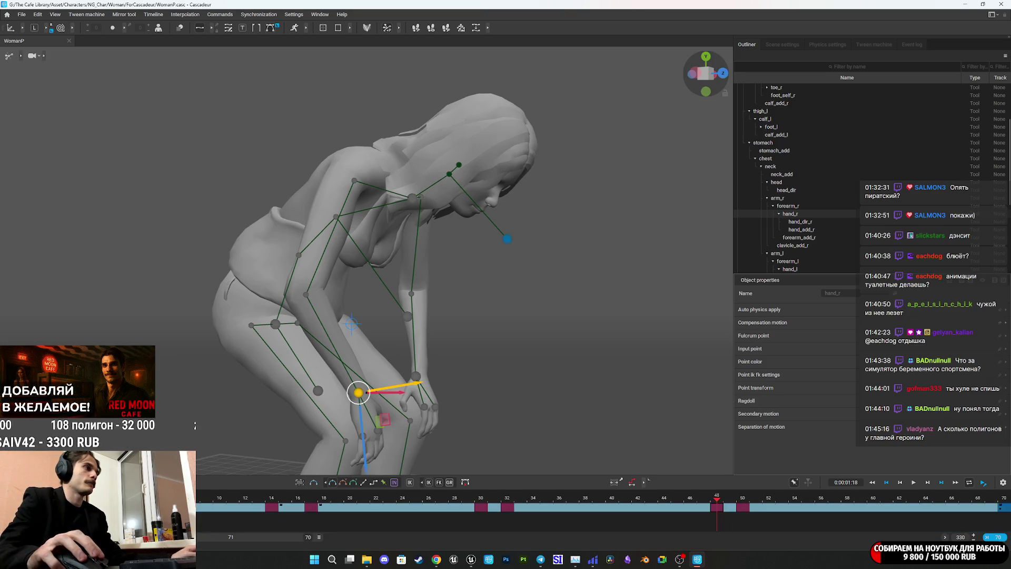
Play the loop through to frame 70, deselect the hand control, and save the WomanP scene
key("space")
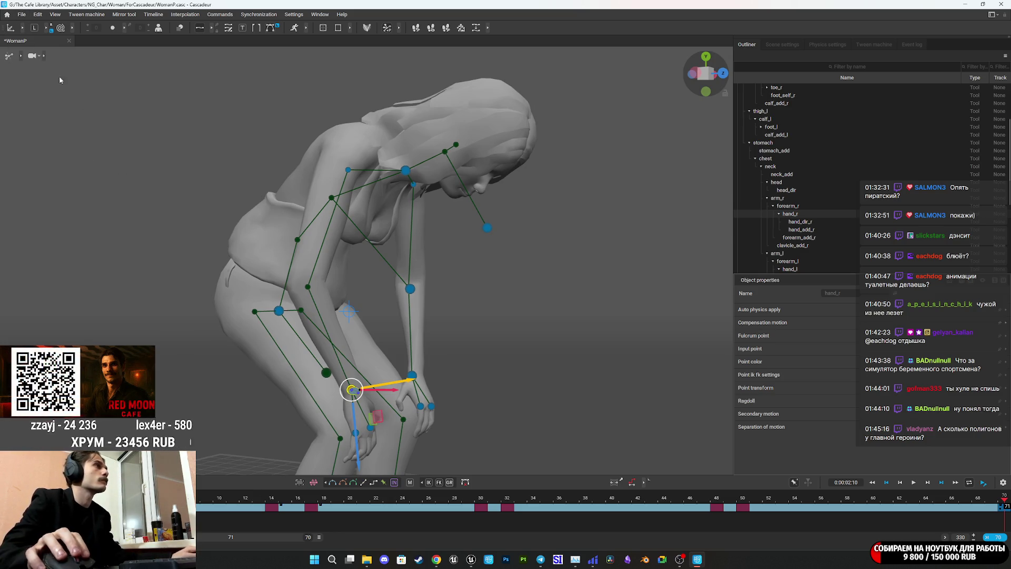
key("ctrl+s")
left_click(118, 227)
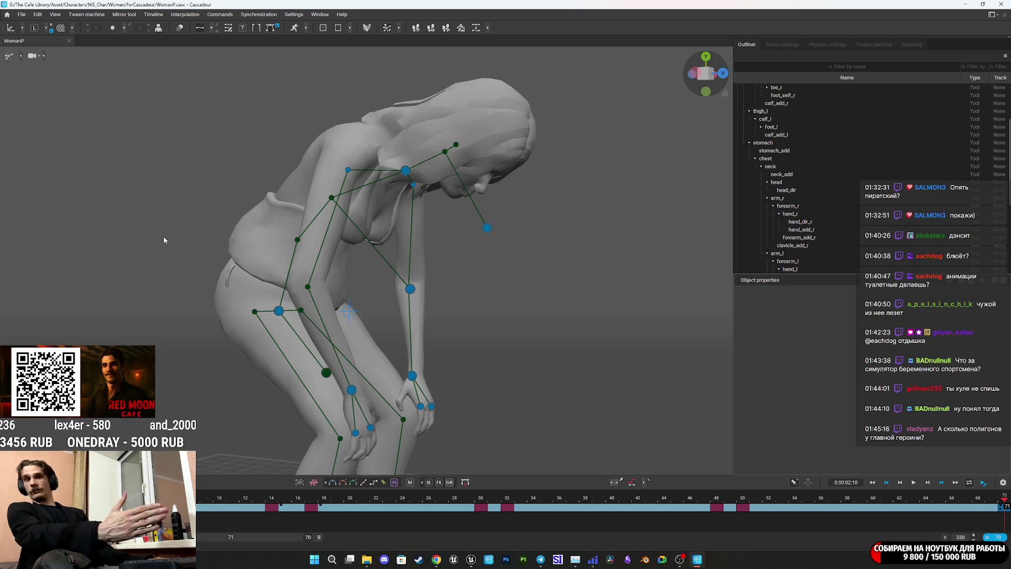
left_click(22, 15)
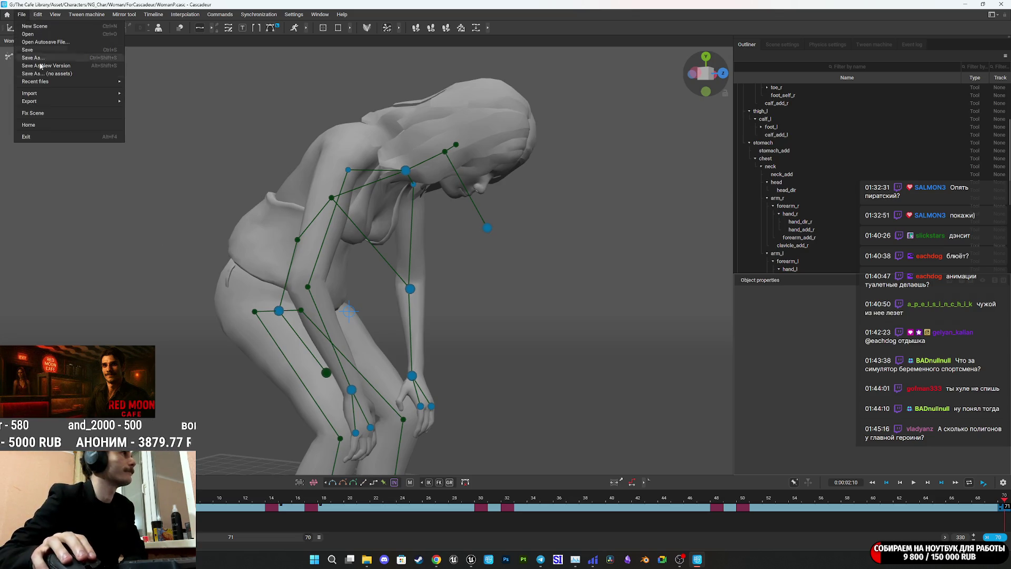
Export frames 0–70 via Export Fbx/Dae as 'Idle_Breath' into the Woman Anim folder
mouse_move(43, 102)
left_click(152, 101)
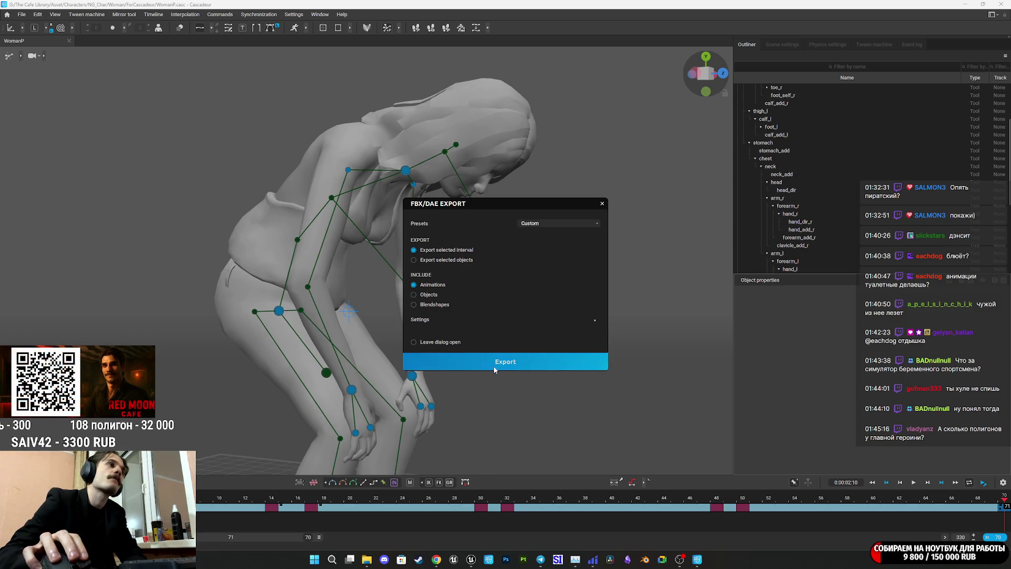
left_click(494, 365)
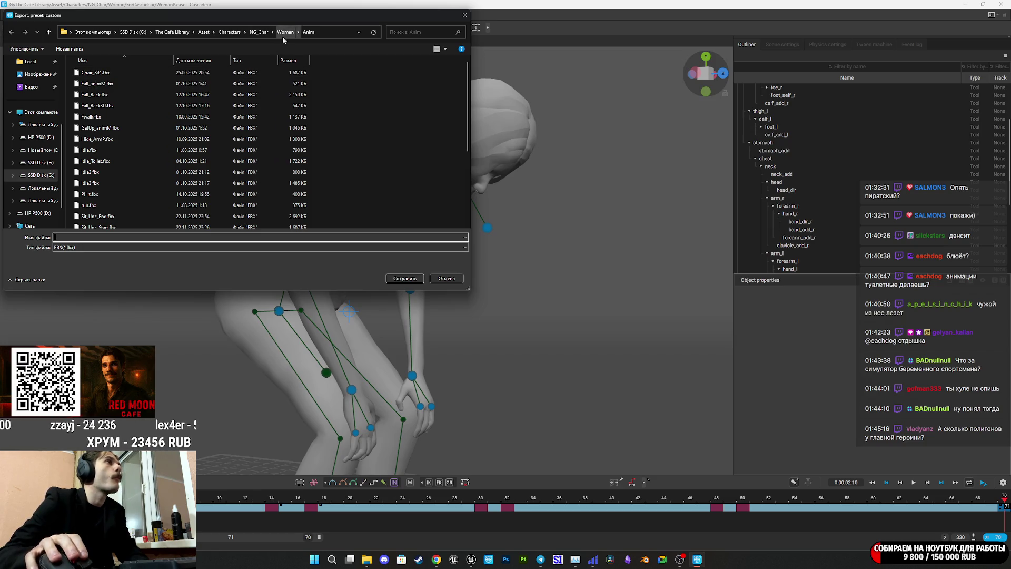
scroll(173, 133, "down", 4)
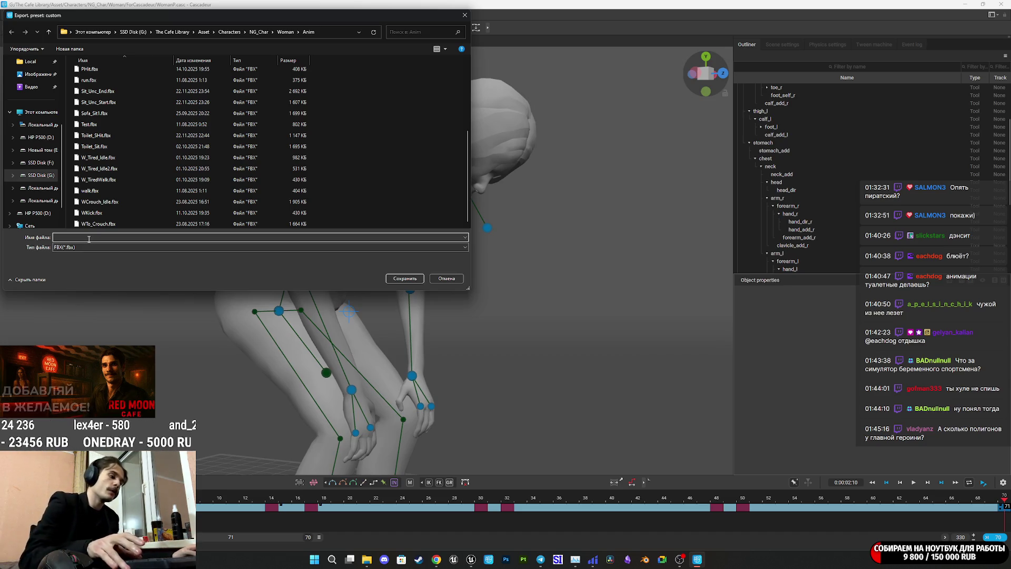
type("Idle_Breath")
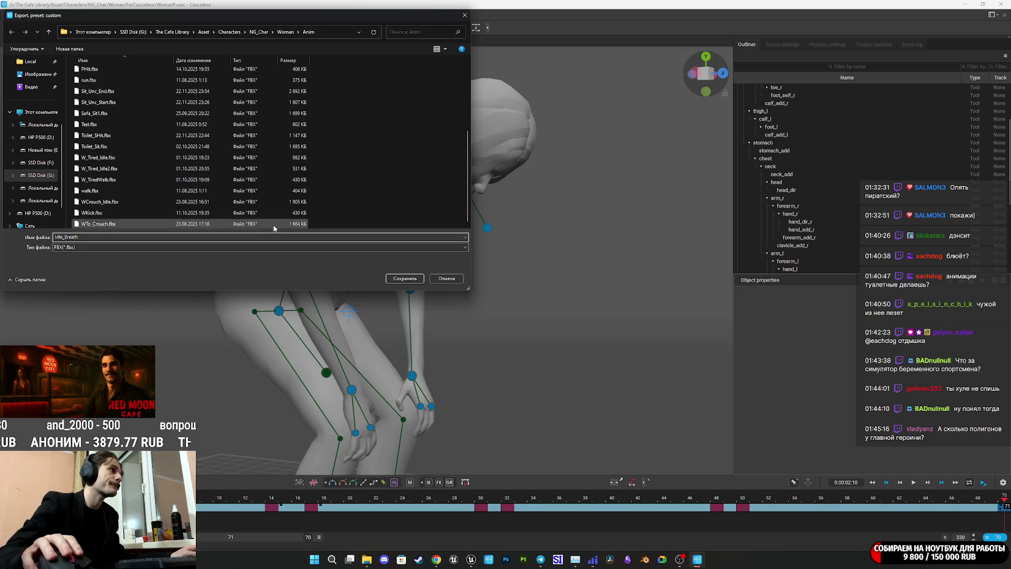
left_click(404, 279)
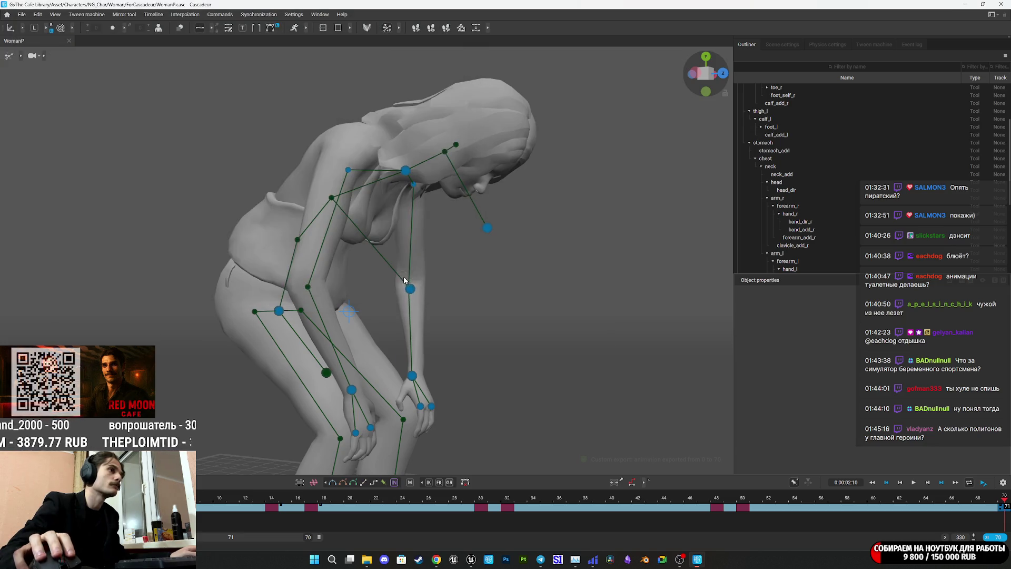
left_click(471, 559)
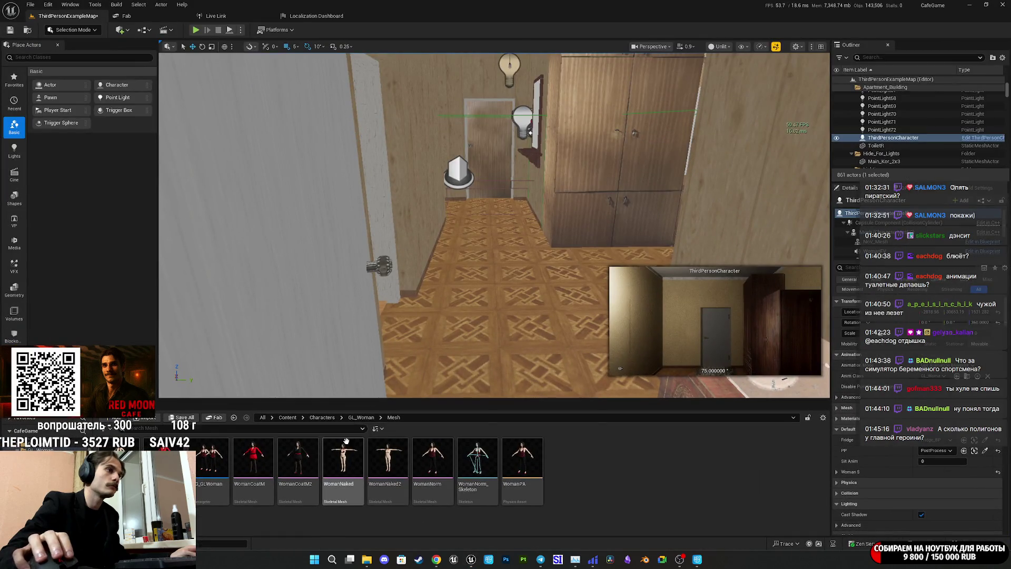
Go up to the GL_Woman folder in the Content Browser path bar
left_click(361, 417)
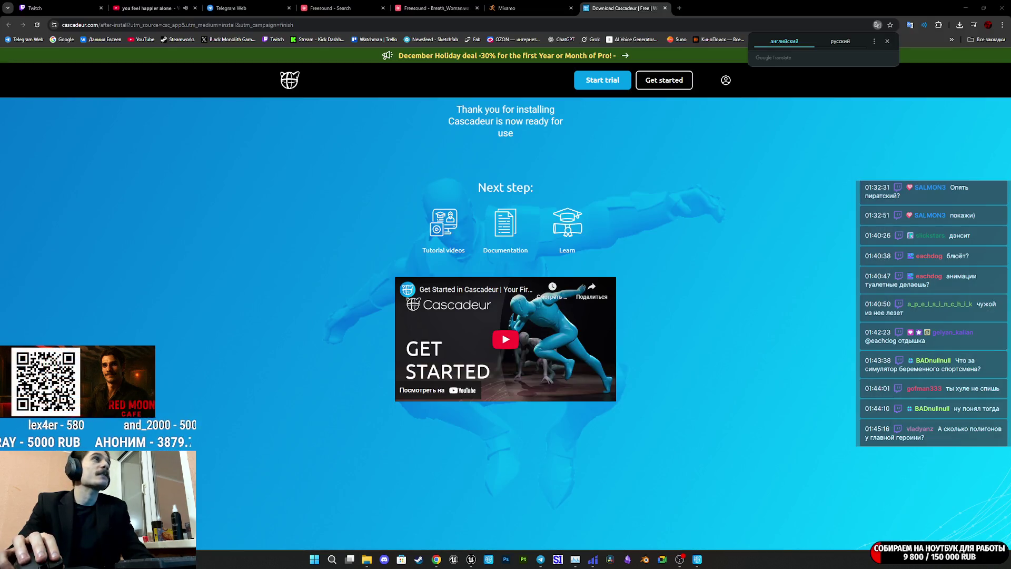
Close the Cascadeur download tab and the YouTube tab, leaving the Twitch stream manager showing
left_click(666, 7)
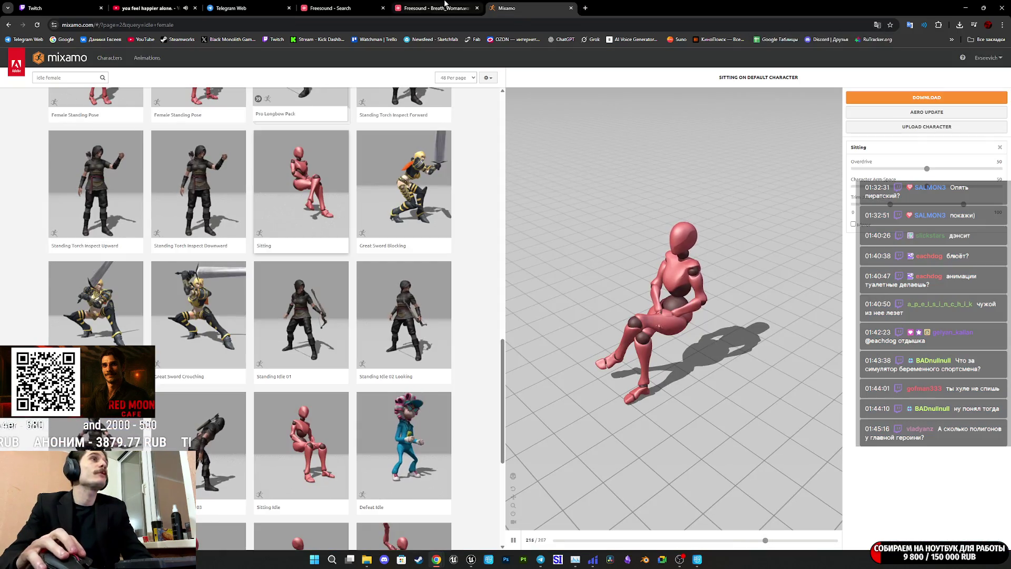
left_click(143, 9)
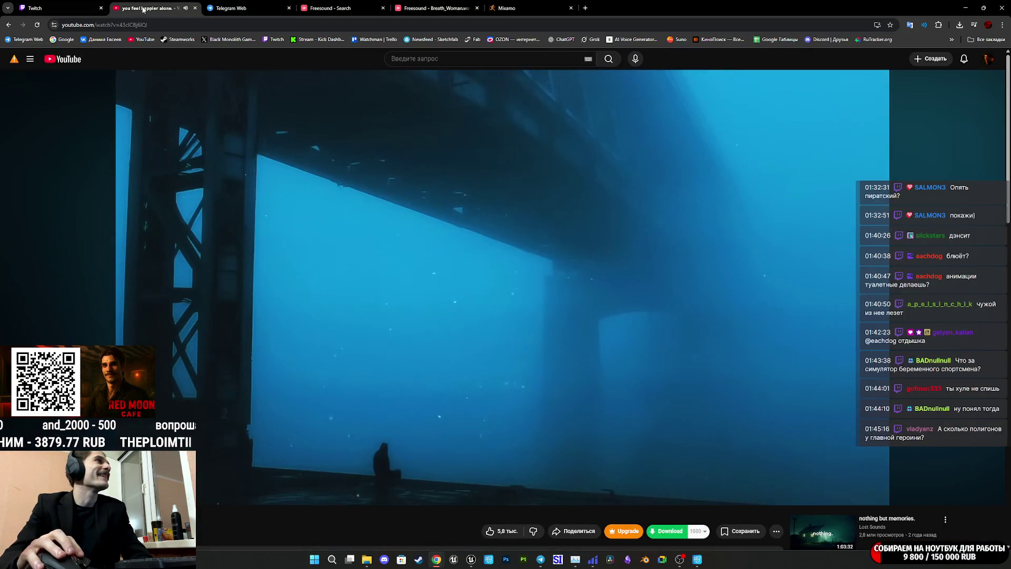
key("ctrl+w")
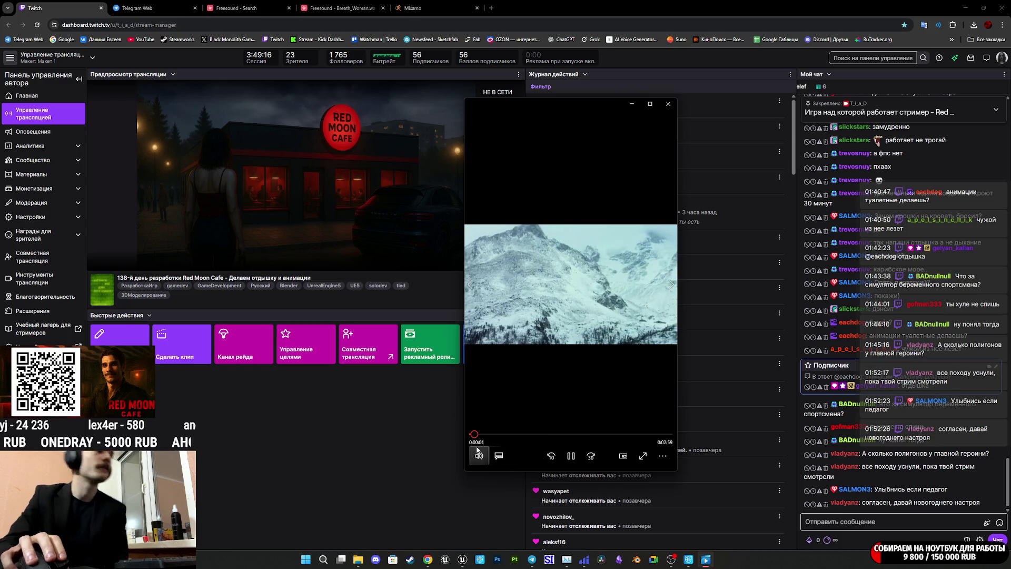
Close the floating video player on the Twitch dashboard
left_click(662, 450)
left_click(614, 419)
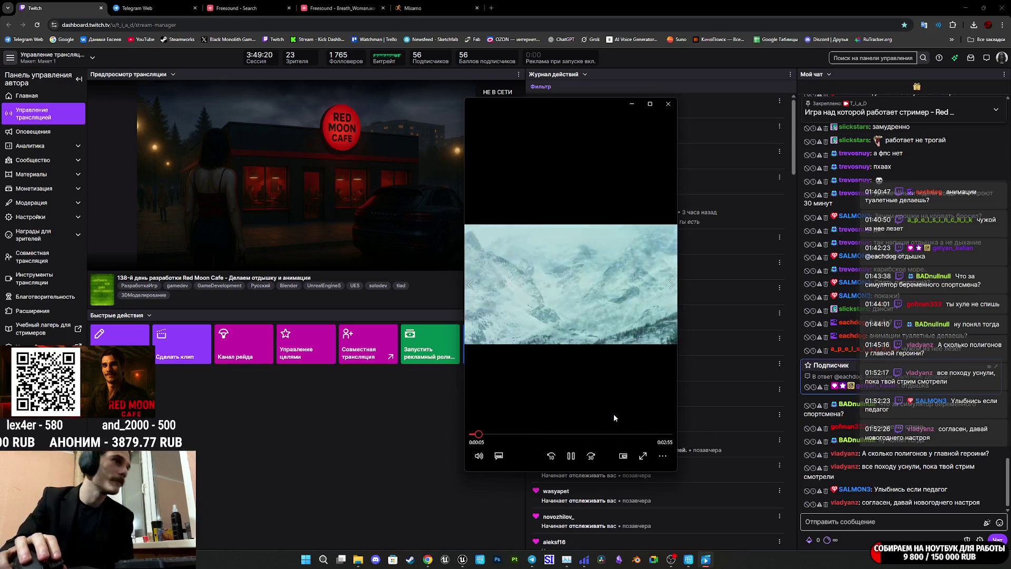
left_click(668, 104)
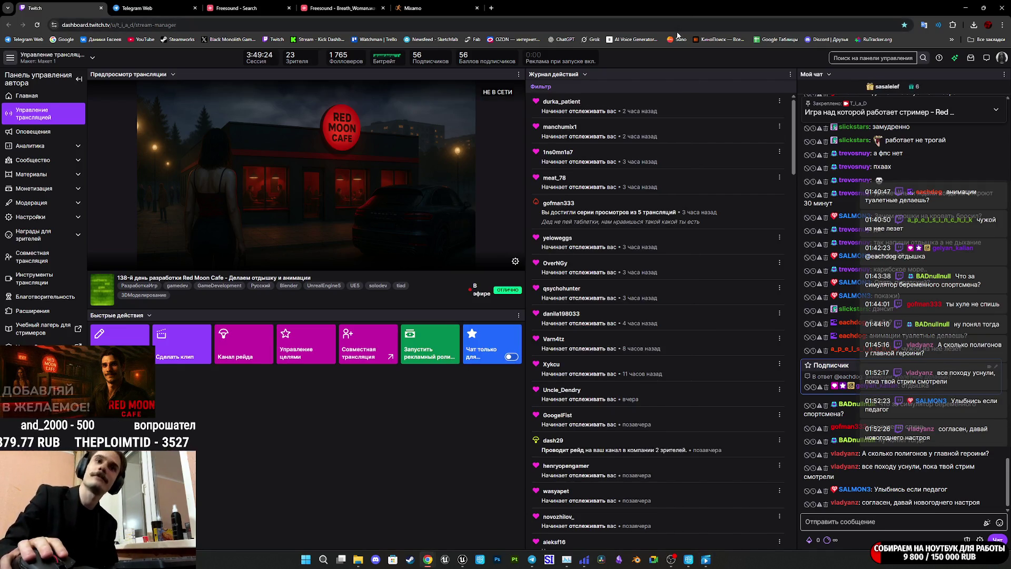
Return to the ThirdPersonCharacter Blueprint editor in Unreal via the Freesound tab and taskbar
left_click(347, 4)
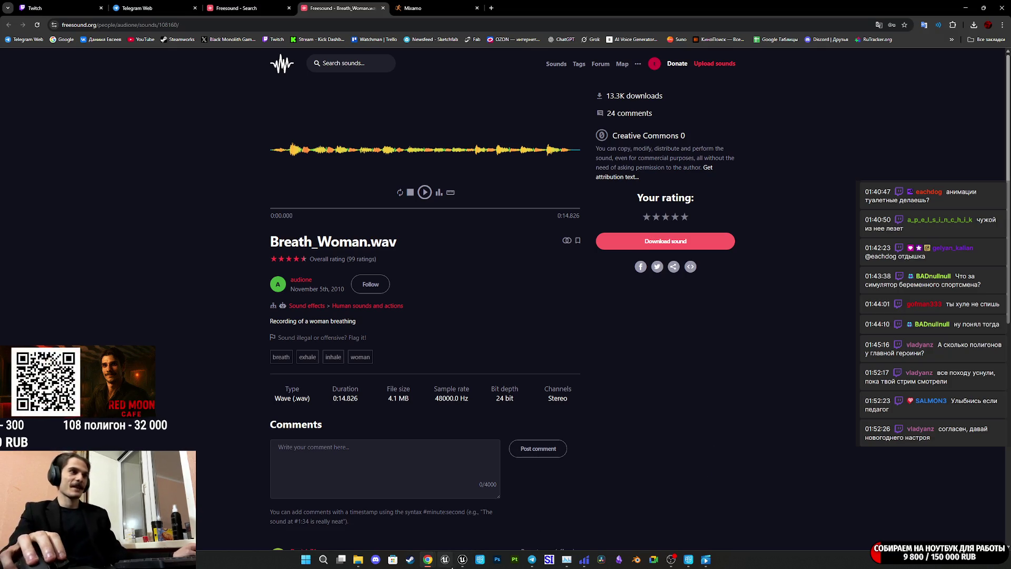
mouse_move(462, 559)
left_click(498, 526)
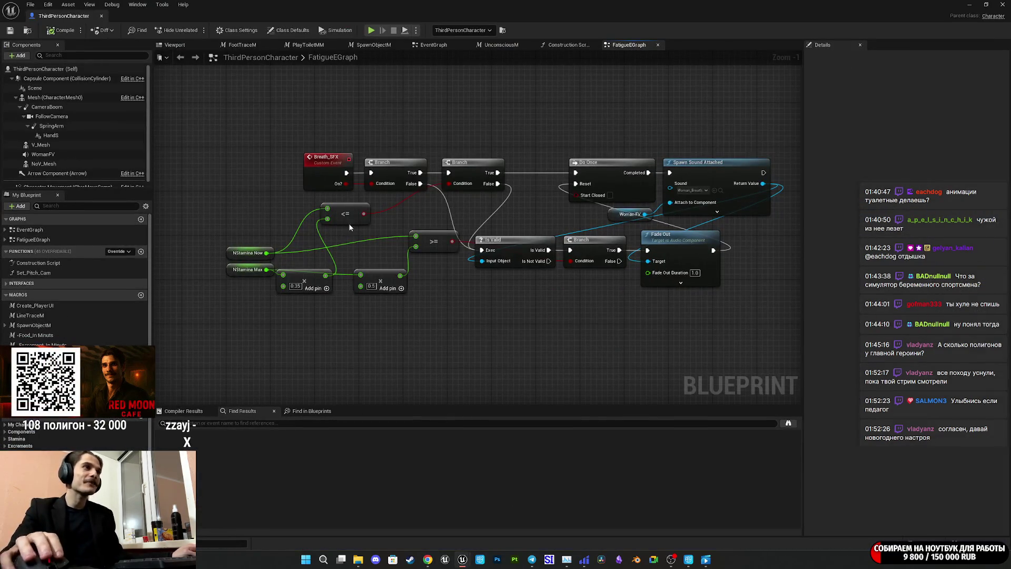
Save the ThirdPersonCharacter blueprint and close its editor window
left_click(10, 30)
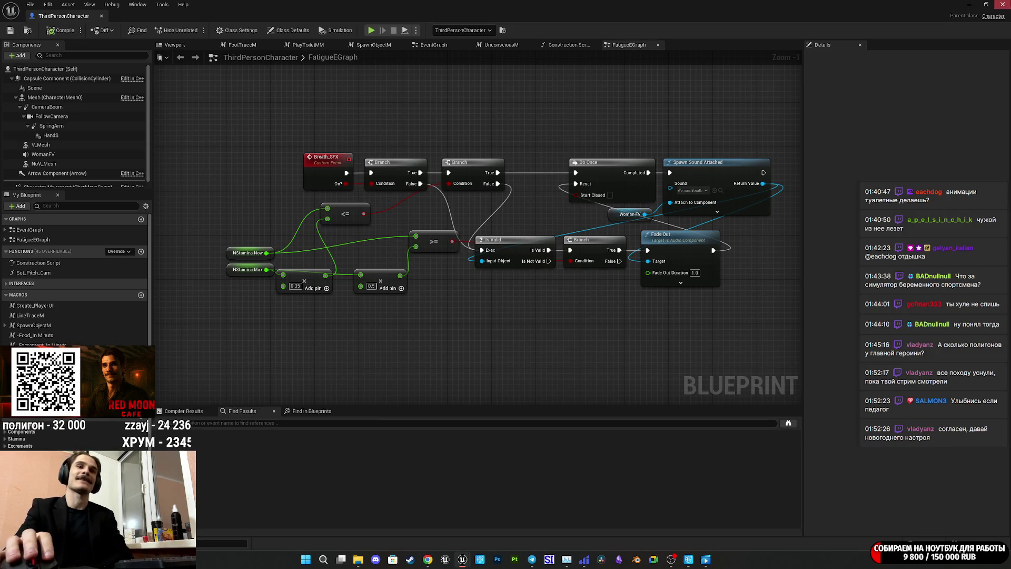
left_click(1000, 4)
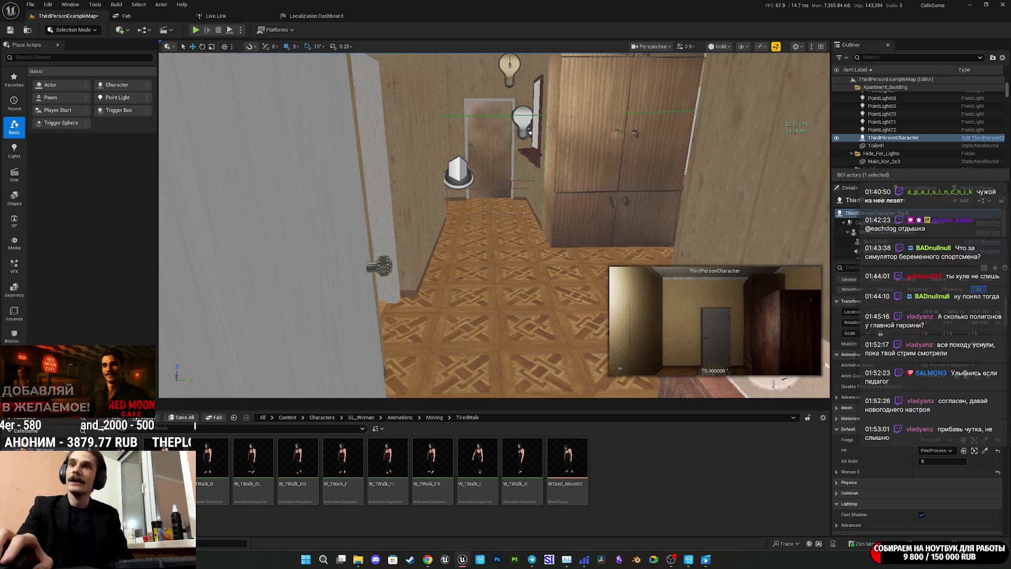
Bring up the video player window briefly, then hide it while Idle_Breath.fbx import starts
left_click(706, 559)
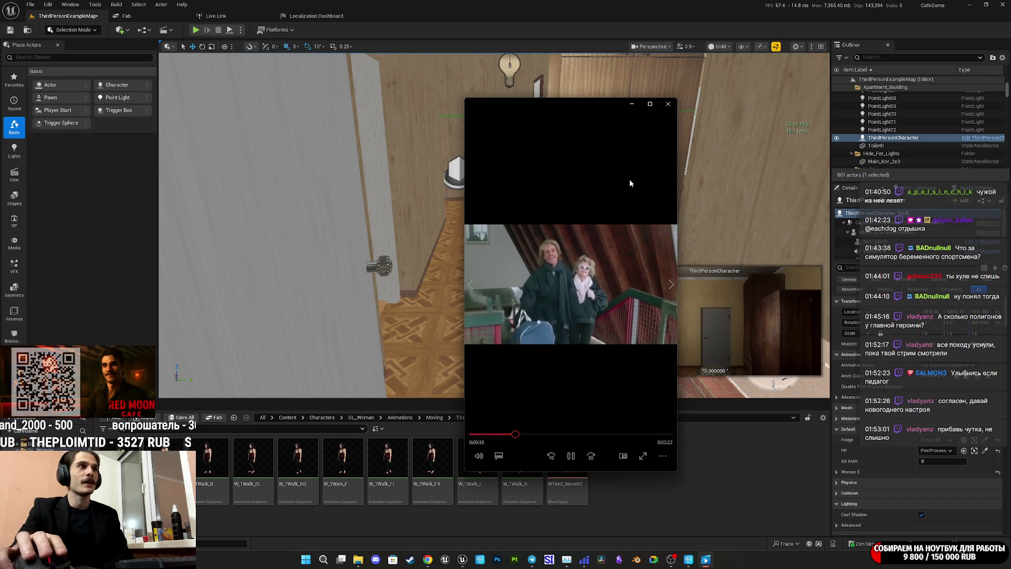
left_click(632, 103)
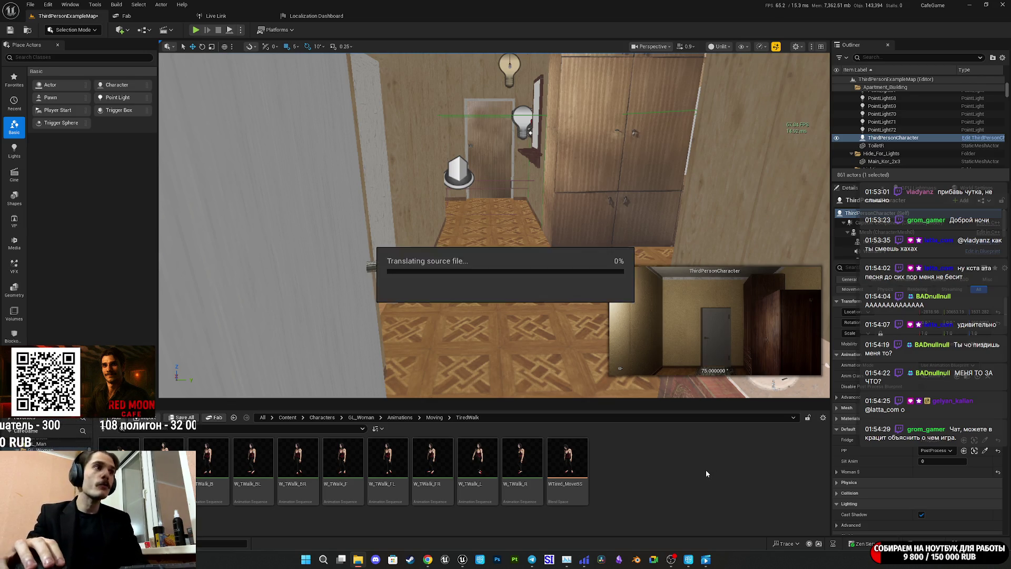
Assign WomanNorm_Skeleton in the Import Content dialog and import the Idle_Breath animation
scroll(433, 278, "down", 10)
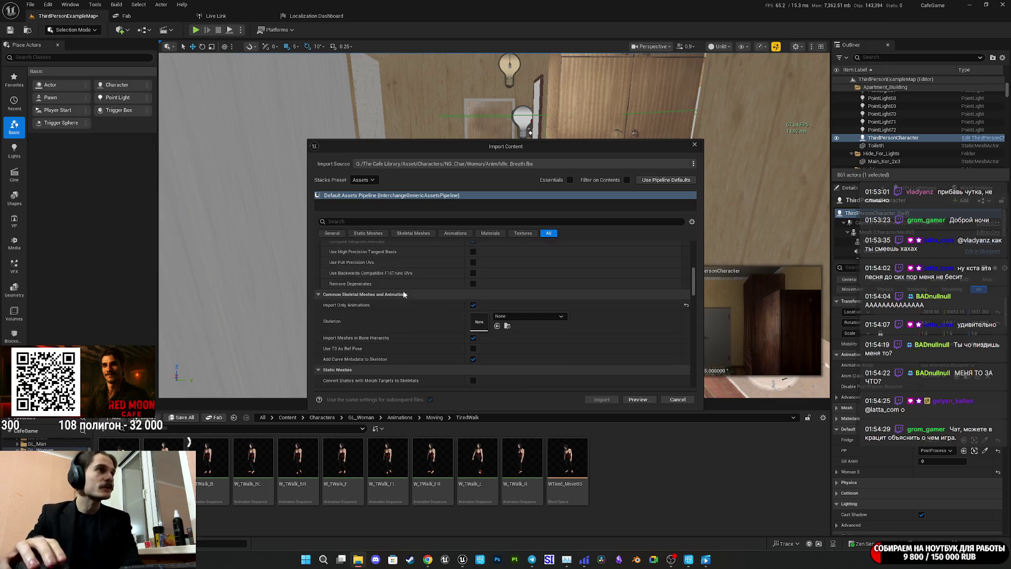
left_click(528, 288)
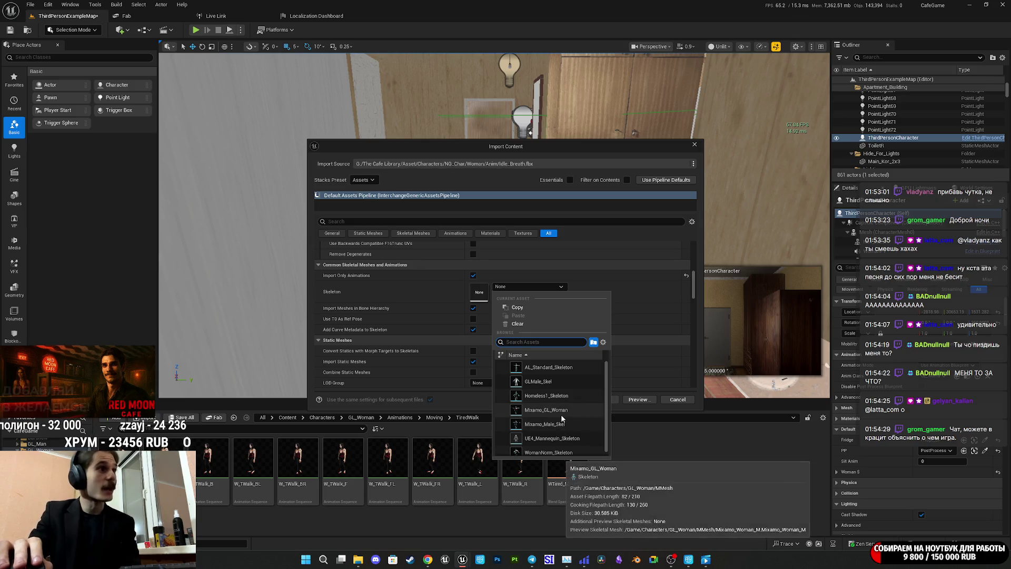
scroll(559, 421, "down", 1)
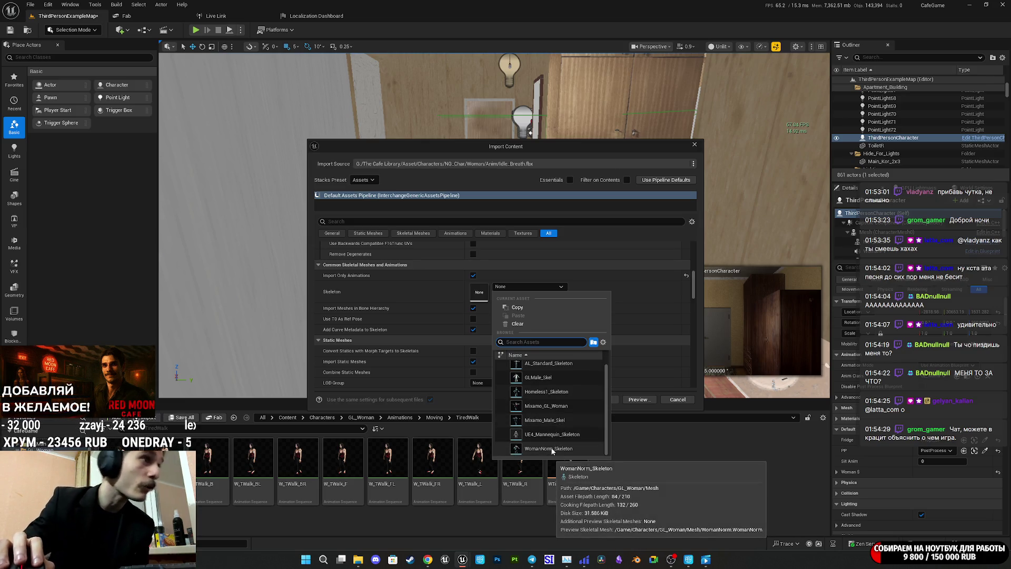
left_click(551, 447)
left_click(602, 400)
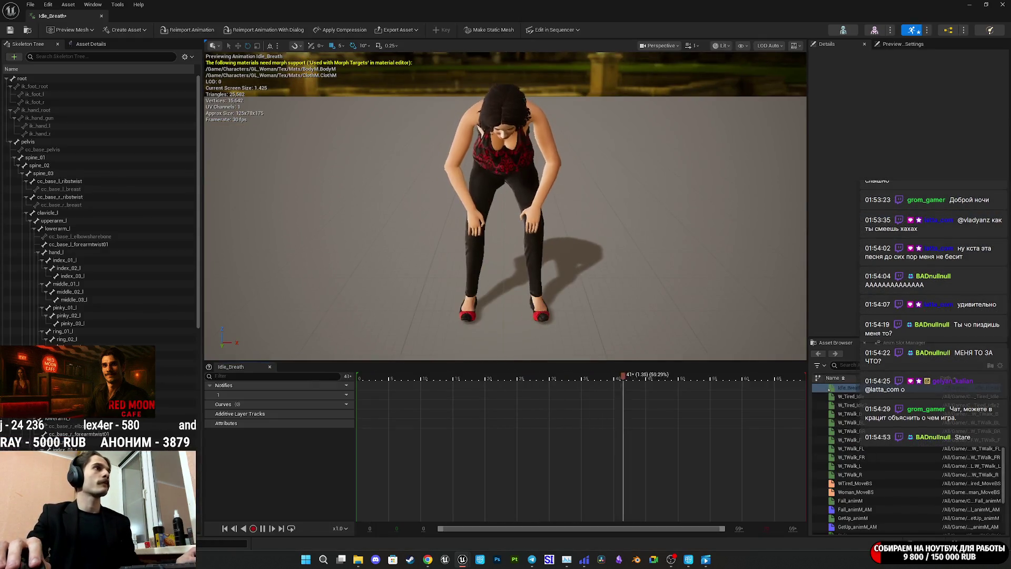
Move the preview camera closer to the woman, then close the Idle_Breath animation editor
mouse_move(506, 205)
left_mouse_down()
mouse_move(490, 221)
mouse_move(464, 205)
mouse_move(500, 203)
mouse_move(474, 195)
left_mouse_up()
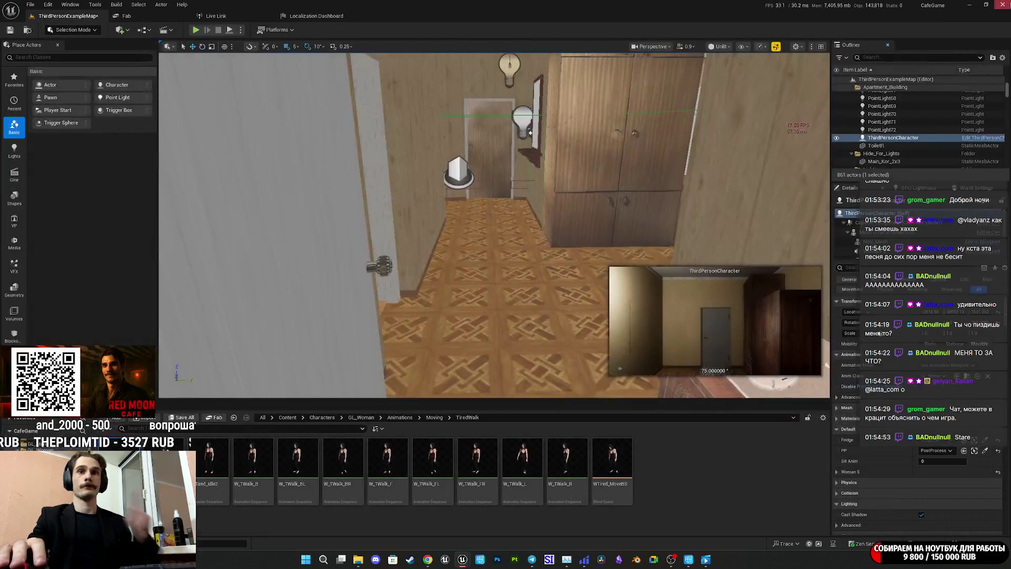
left_click(1003, 4)
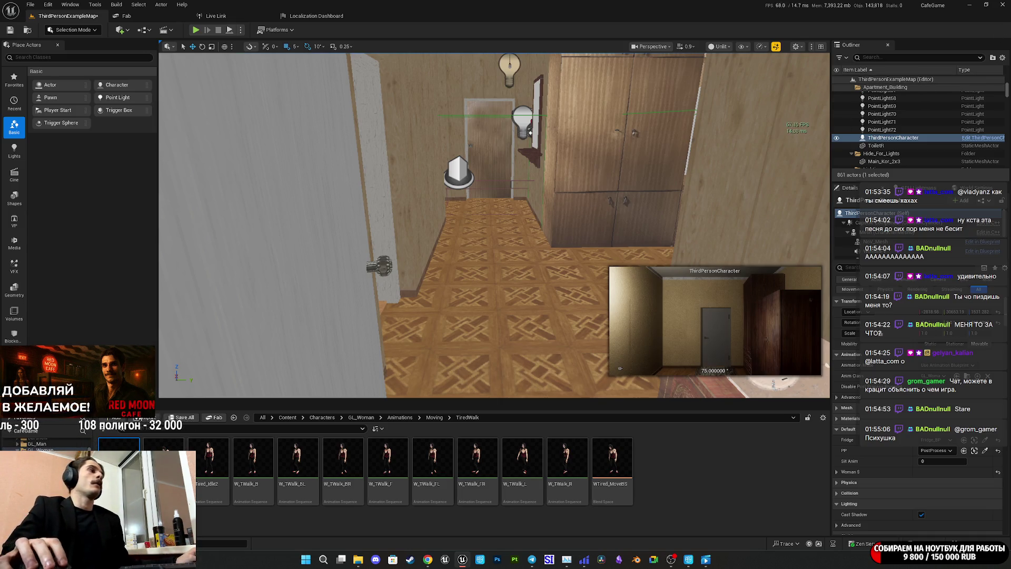
Save ThirdPersonExampleMap through Save Selected, then browse to the woman's animation blueprint asset
left_click(189, 420)
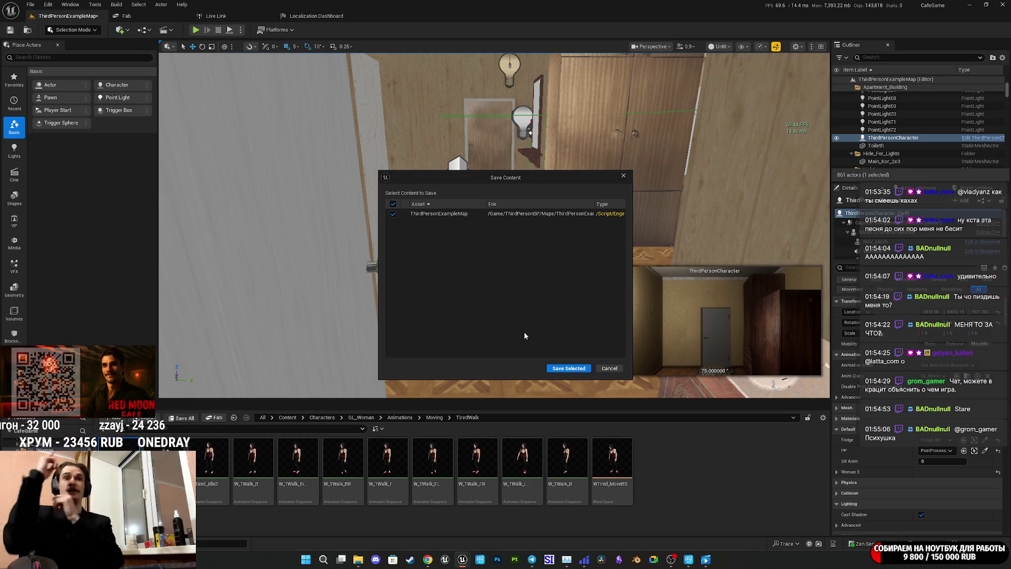
left_click(569, 368)
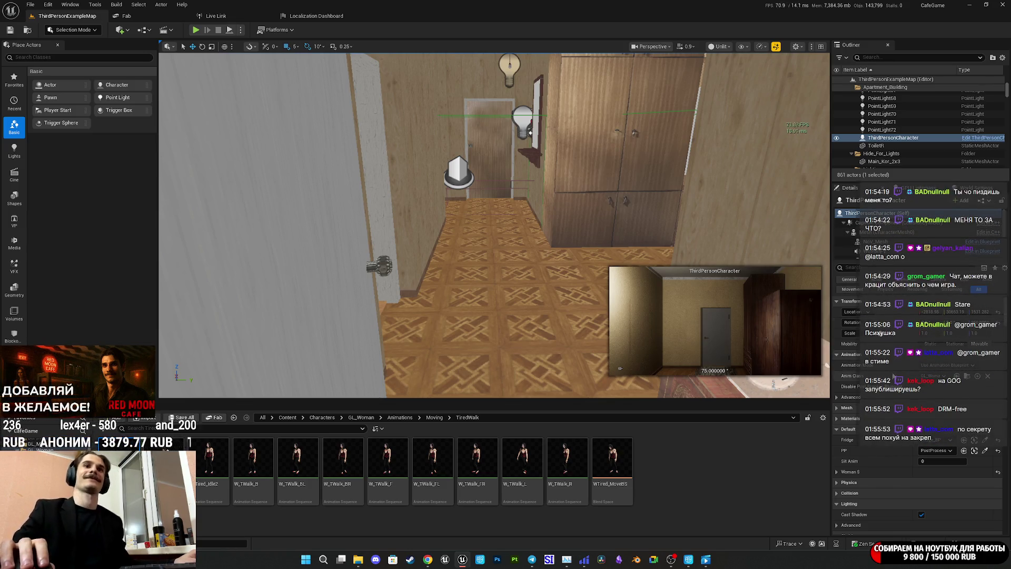
left_click(968, 377)
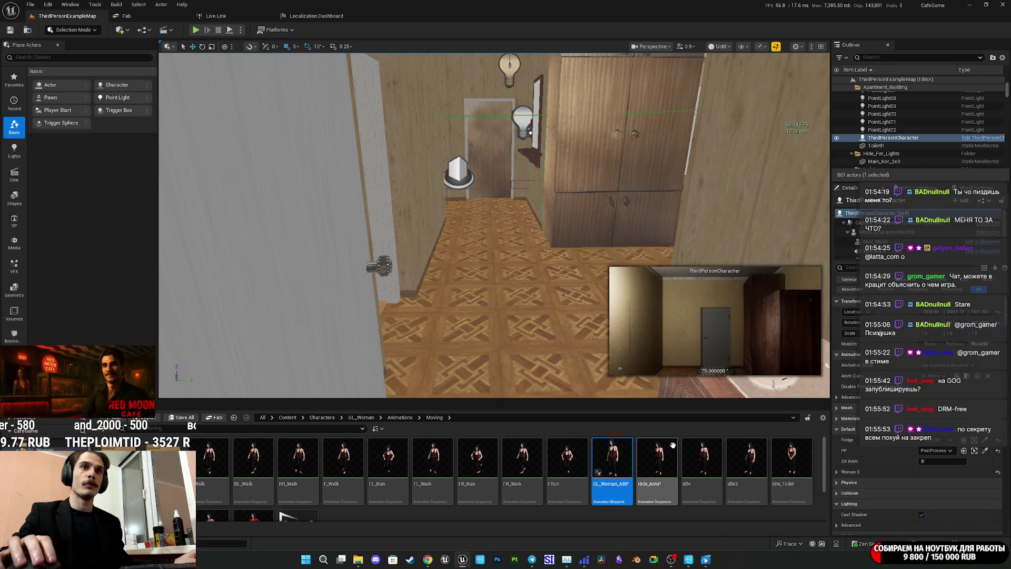
Open GL_Woman_ABP from the Moving folder for editing
mouse_move(641, 452)
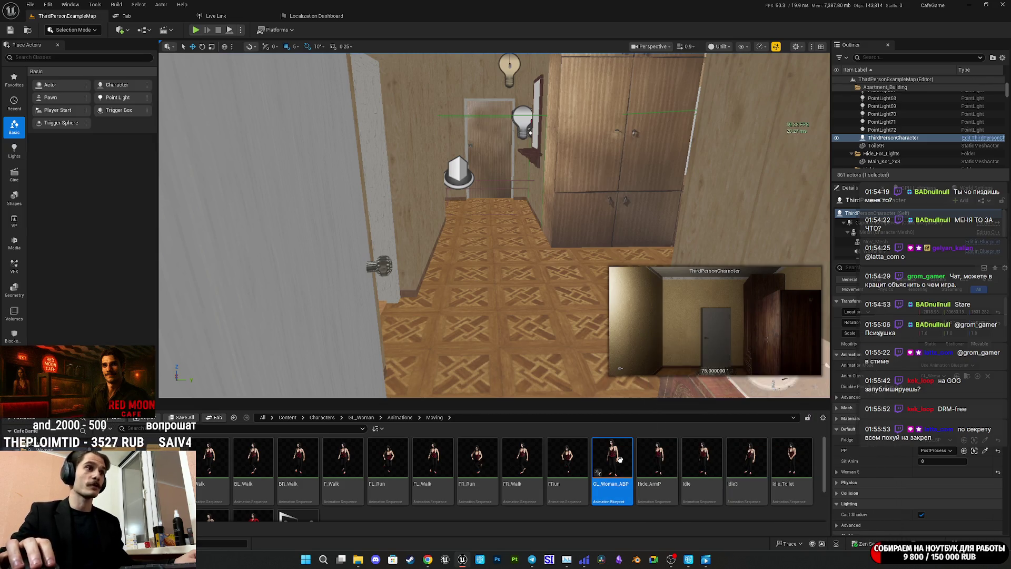
double_click(619, 458)
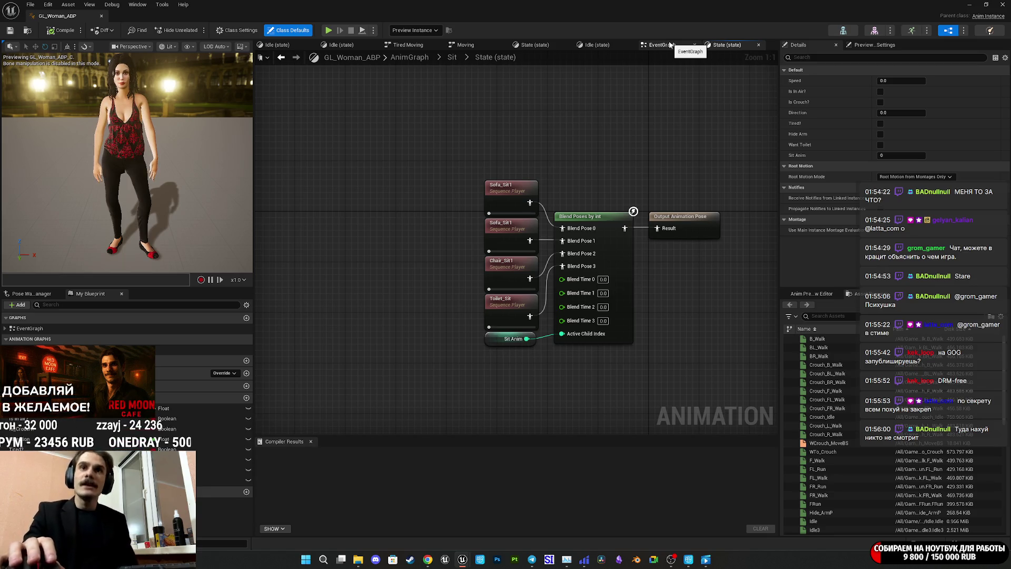
Look over the GL_Woman_ABP EventGraph and Sit state, then return to the zoomed-in AnimGraph
left_click(664, 45)
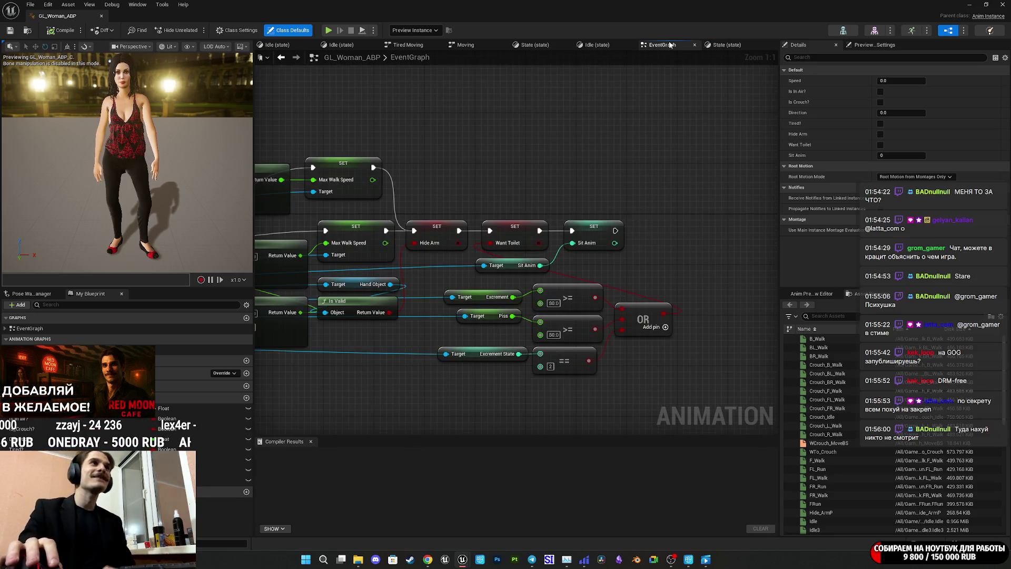
left_click_drag(608, 138, 694, 127)
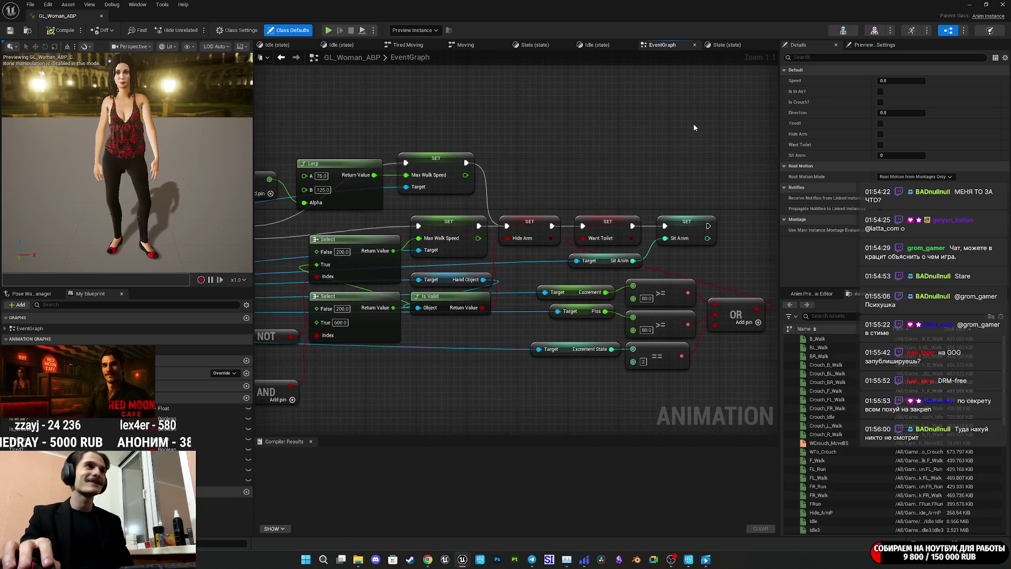
left_click(717, 46)
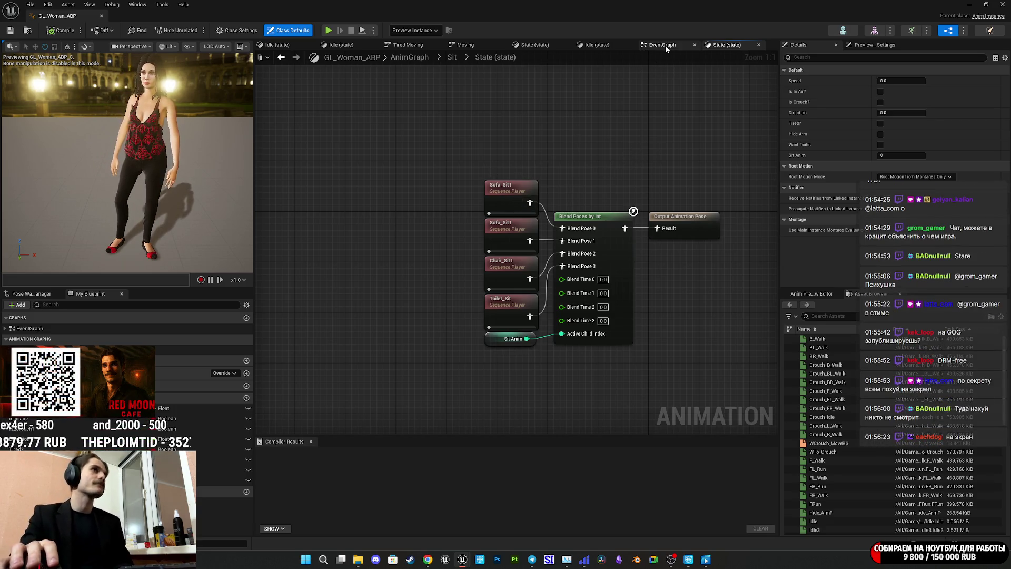
left_click(416, 59)
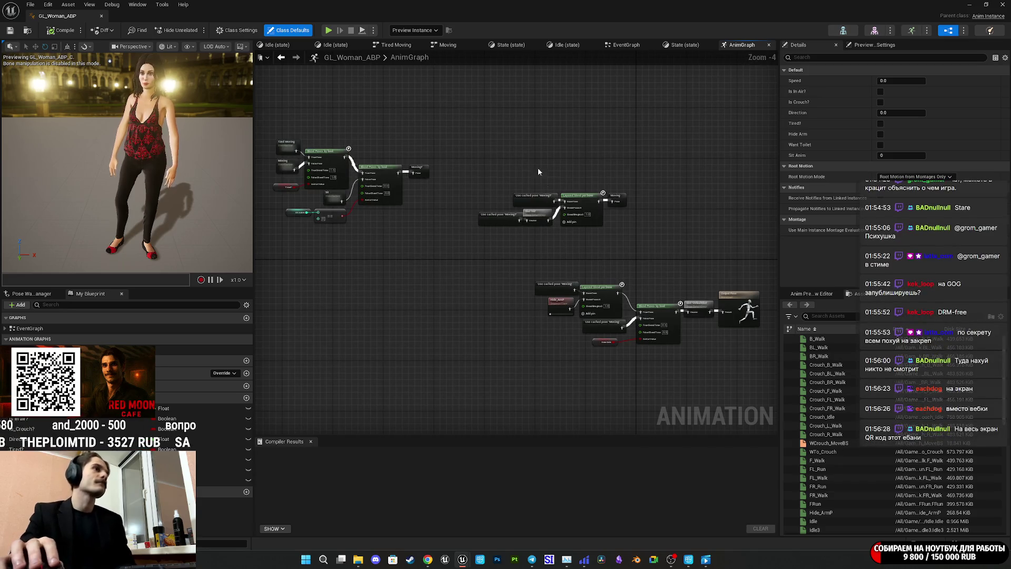
scroll(549, 219, "up", 4)
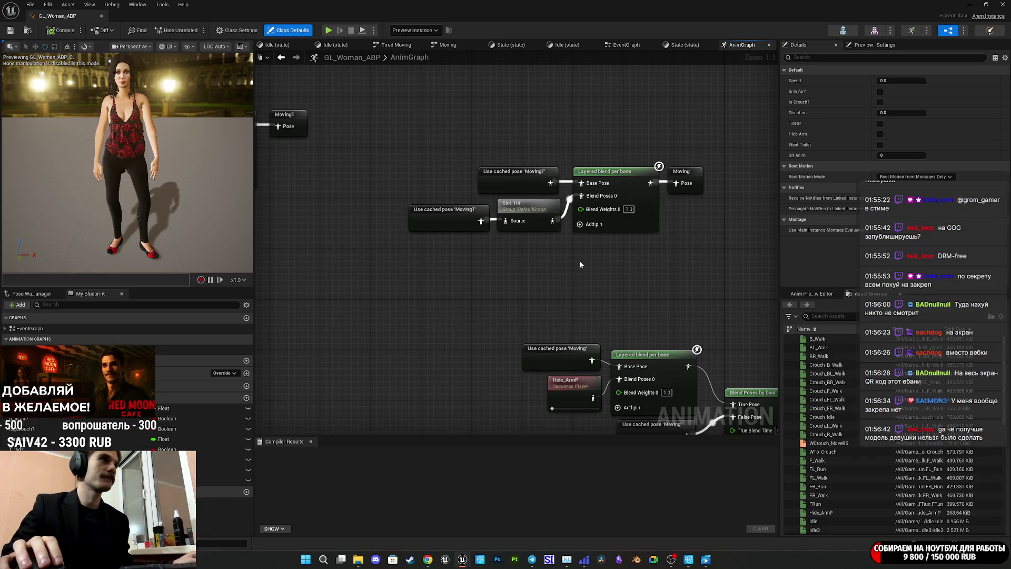
Follow the cached poses into the Moving state machine's Idle state and select its Random Sequence Player
double_click(560, 351)
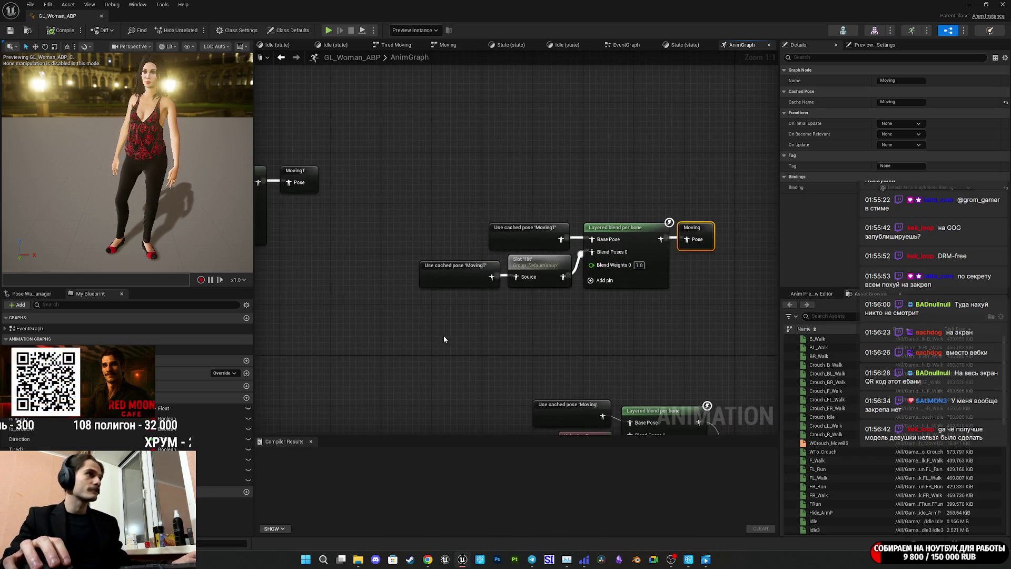
double_click(456, 272)
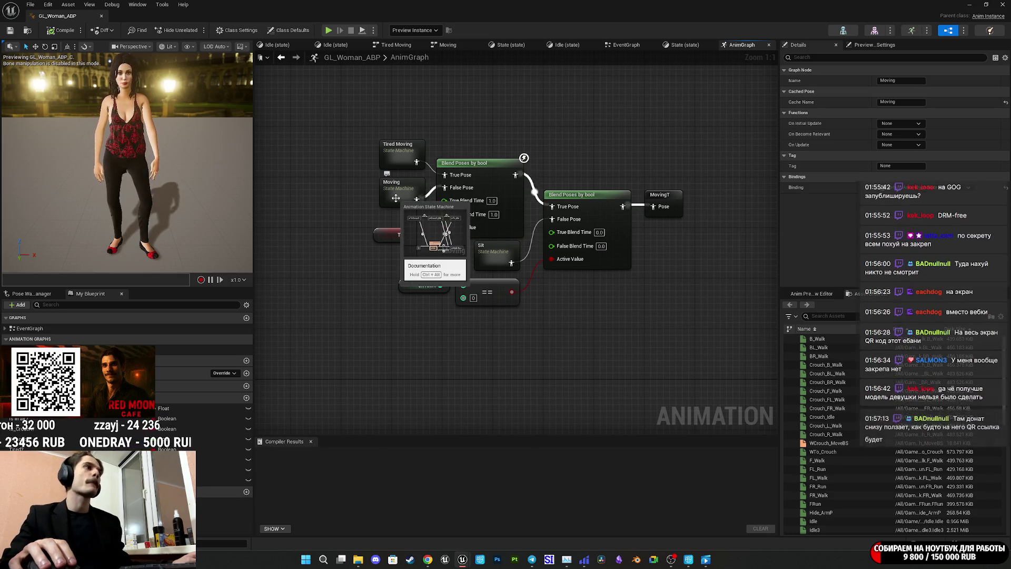
double_click(396, 198)
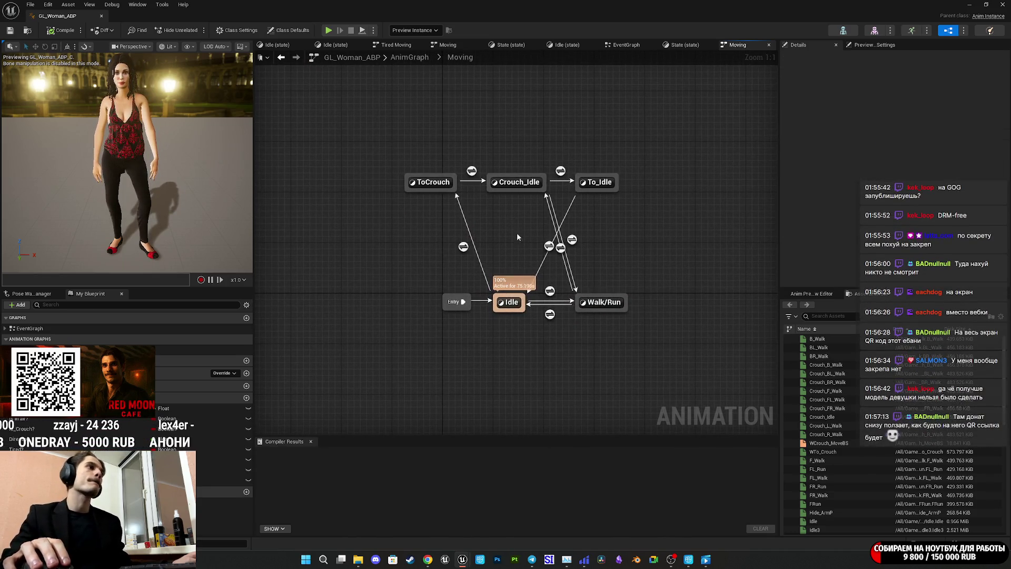
double_click(510, 302)
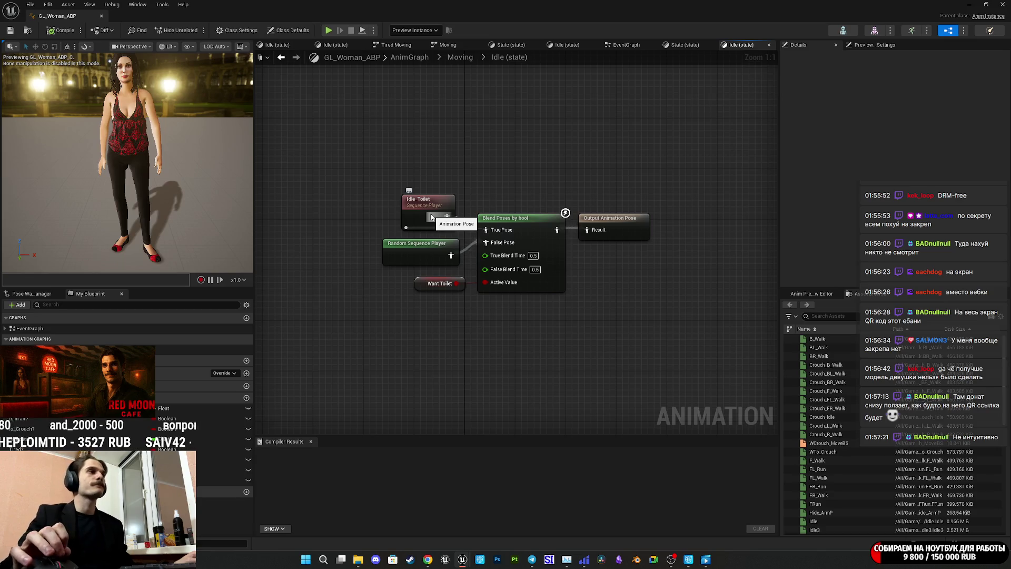
left_click_drag(431, 217, 486, 229)
Inspect both idle entries of the Random Sequence Player in Details, then shift the node further left
left_click(424, 257)
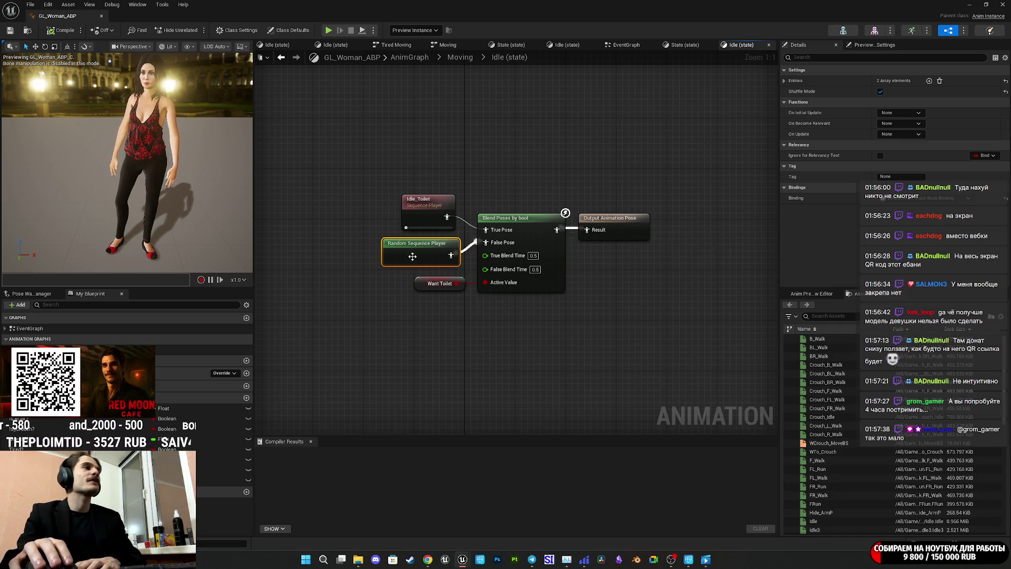
left_click(784, 81)
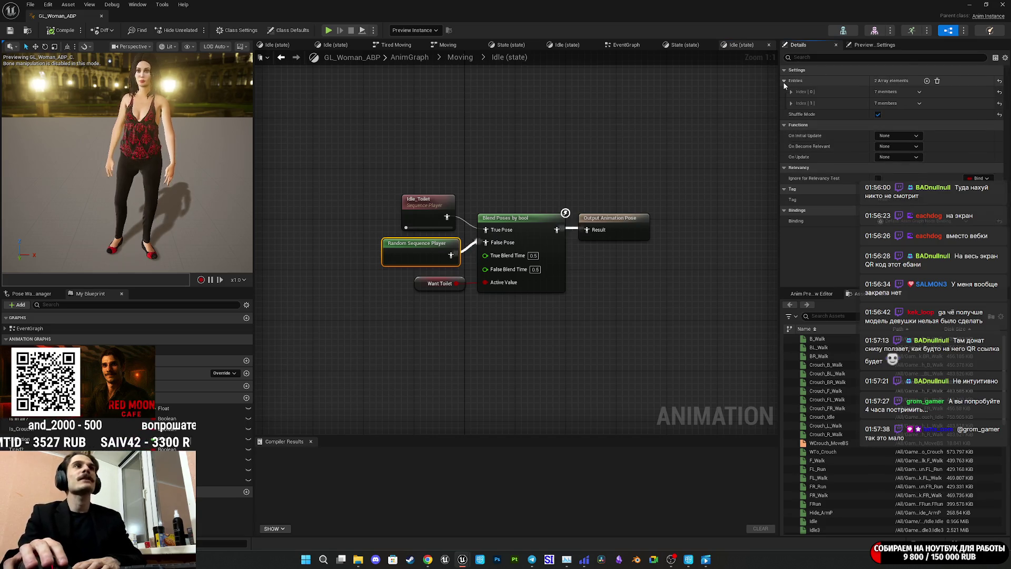
left_click(791, 92)
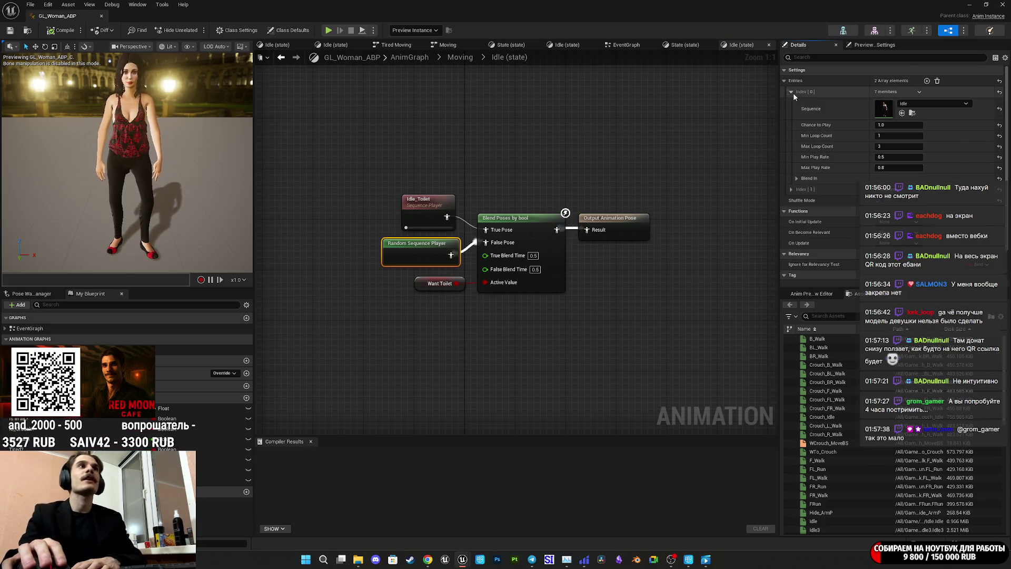
left_click(791, 189)
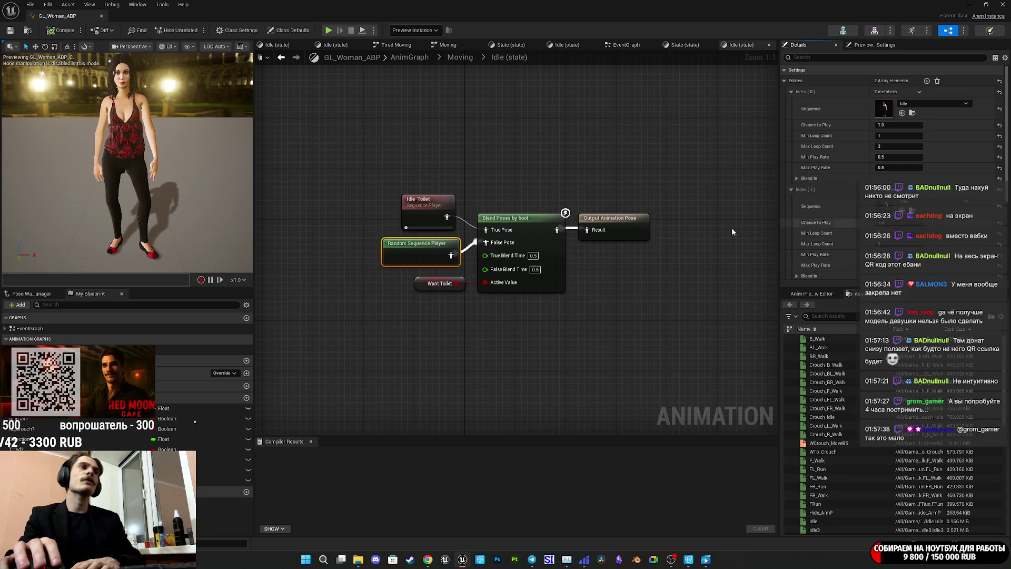
left_click_drag(587, 250, 411, 261)
left_click(466, 292)
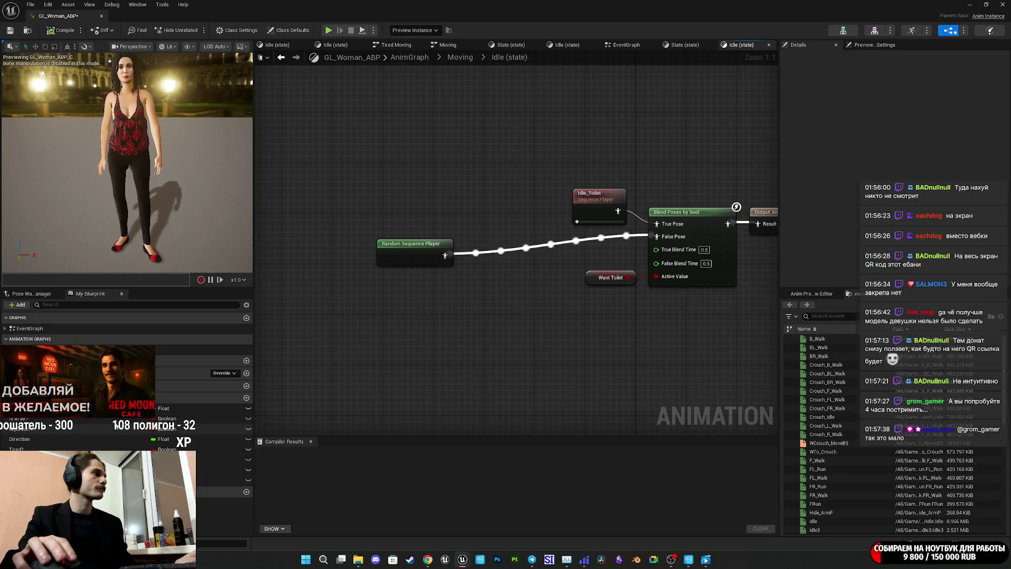
Add a Boolean named Breath?, compile GL_Woman_ABP, and move the Random Sequence Player left and down
left_click(246, 398)
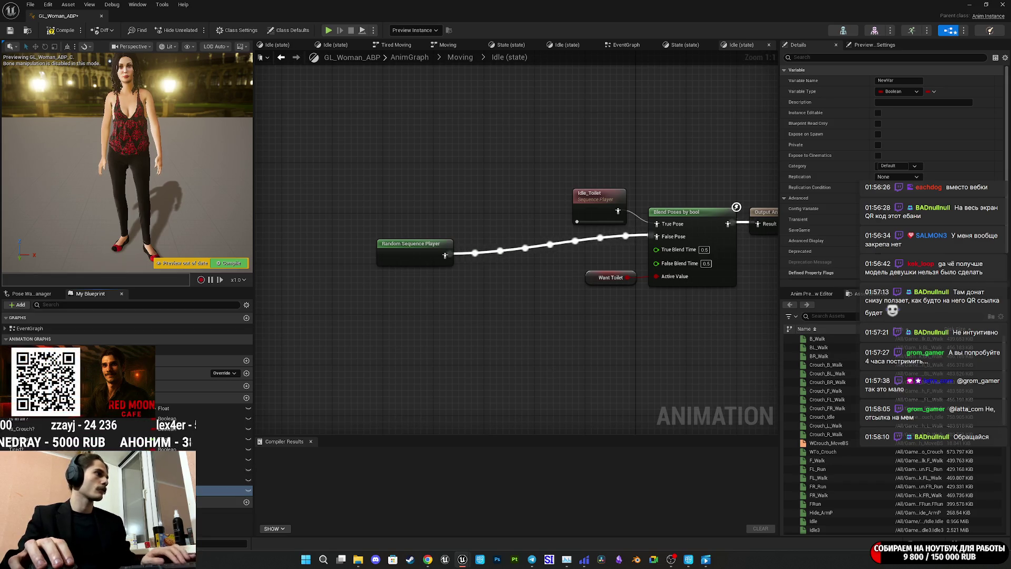
left_click(53, 30)
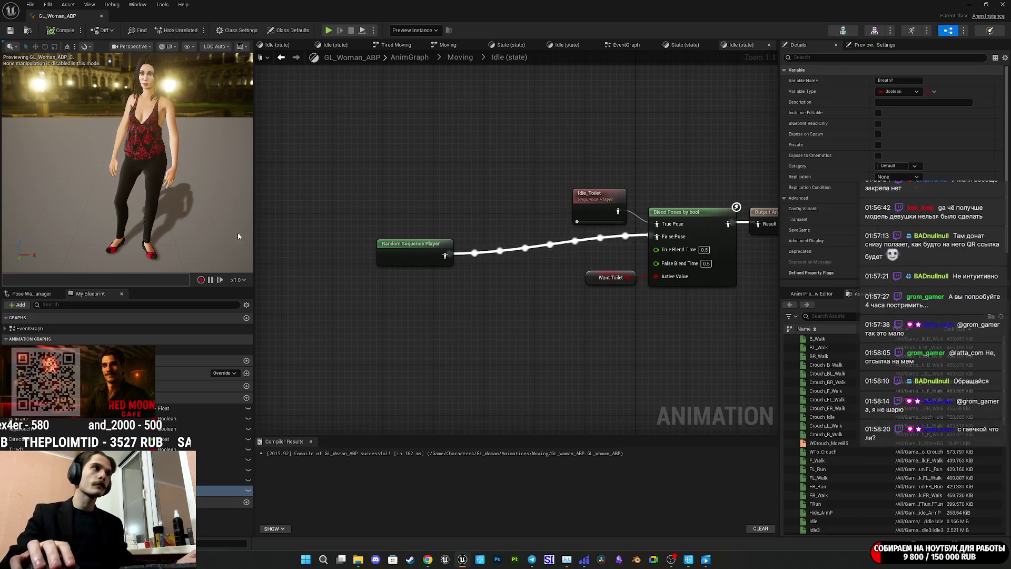
left_click_drag(419, 261, 596, 255)
left_click(493, 255)
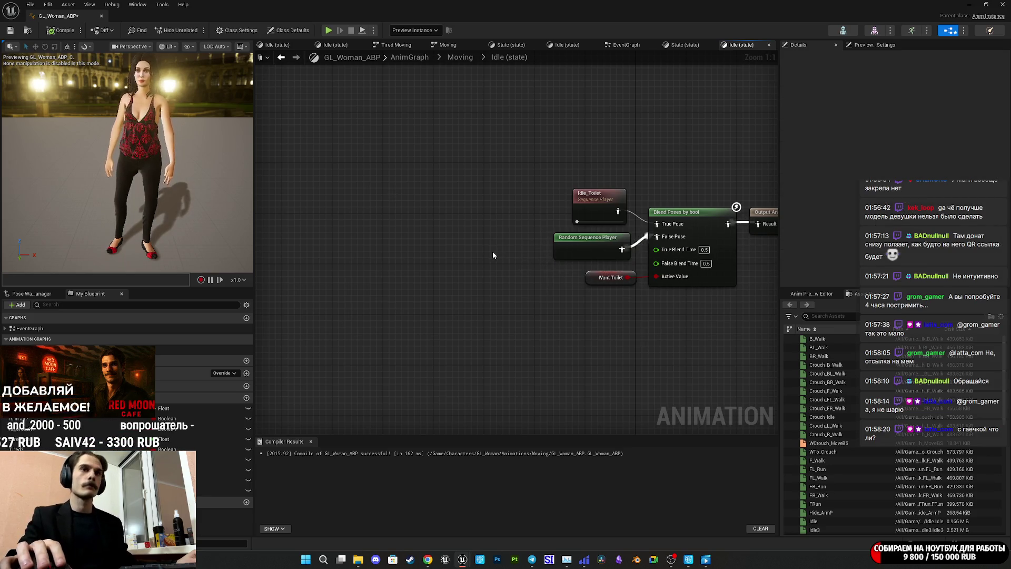
mouse_move(603, 263)
left_mouse_down()
mouse_move(488, 267)
mouse_move(445, 282)
left_mouse_up()
left_click(449, 329)
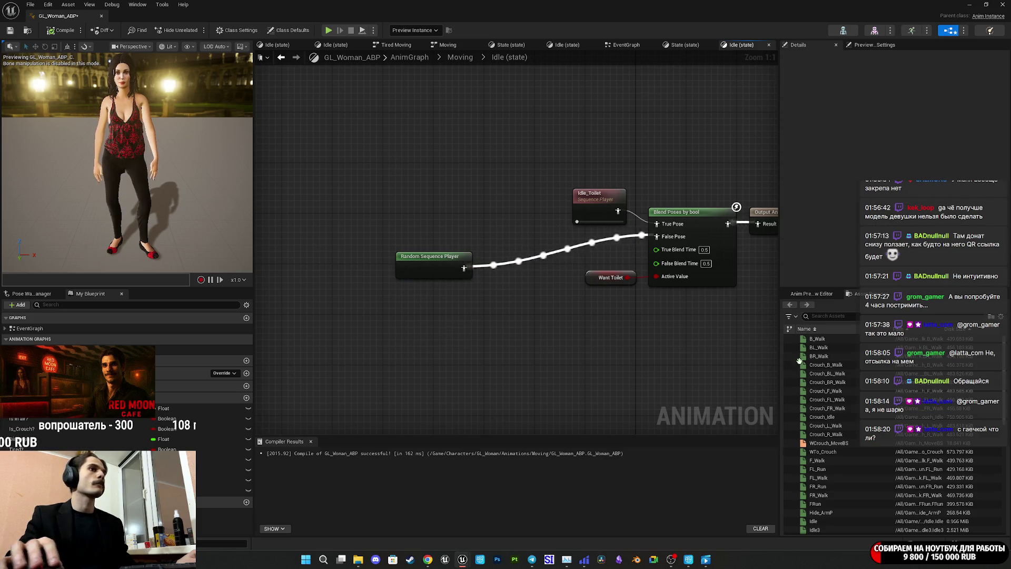
scroll(863, 464, "down", 2)
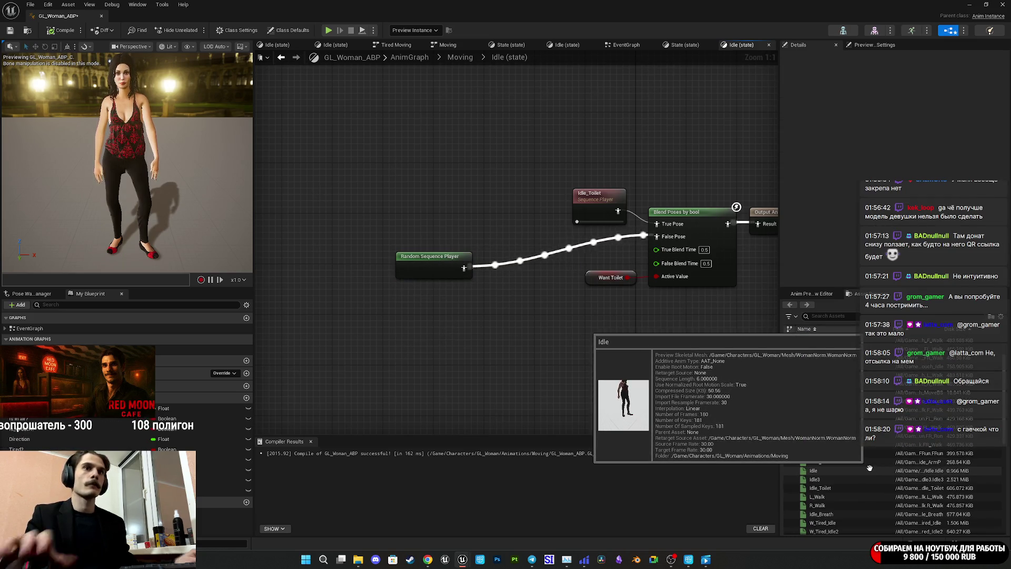
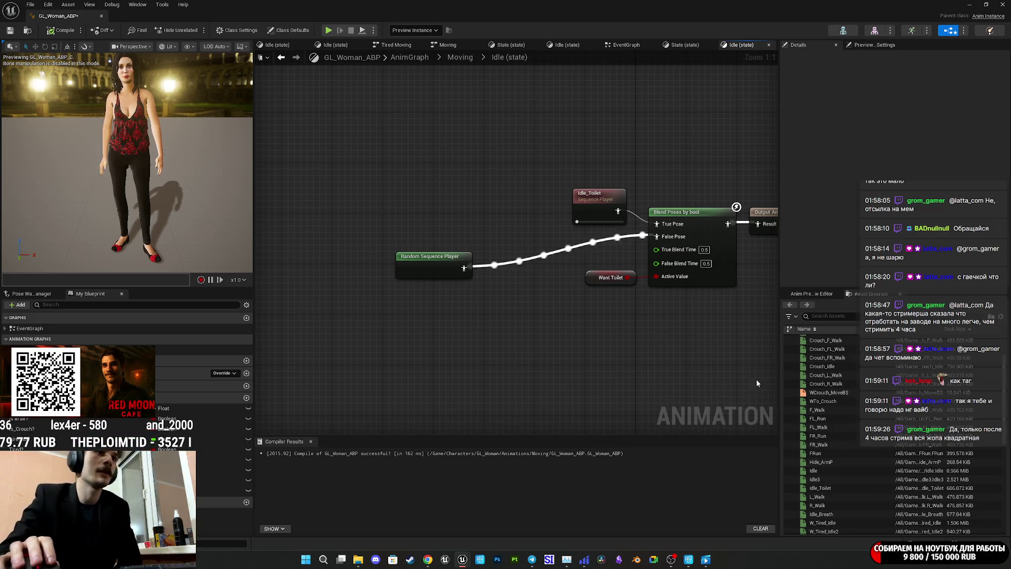
Drag Idle_Breath from the Asset Browser into the Idle state graph as a Sequence Player node
scroll(866, 448, "down", 1)
scroll(865, 448, "up", 1)
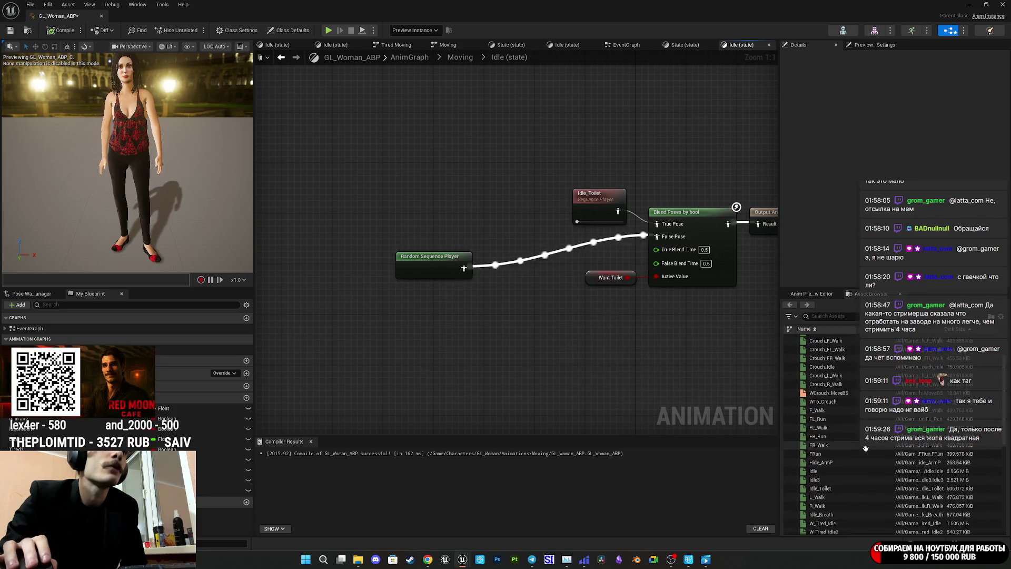
mouse_move(853, 483)
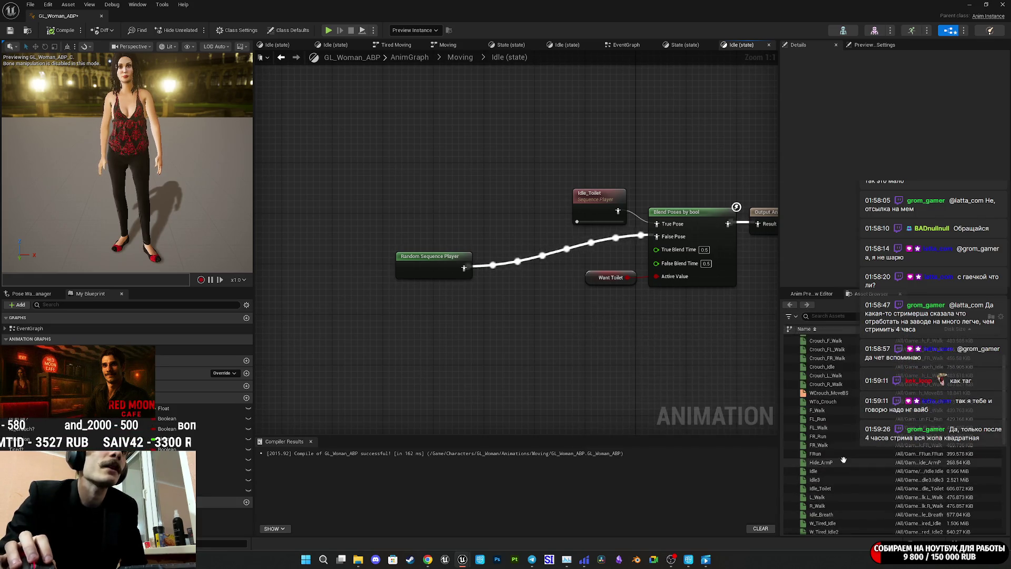
scroll(850, 472, "down", 5)
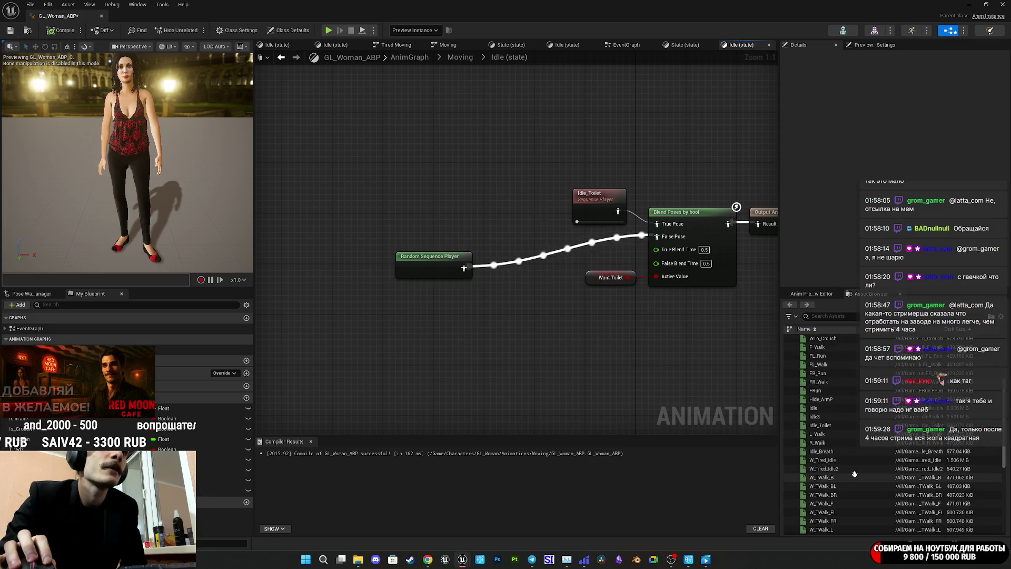
left_click_drag(834, 451, 474, 340)
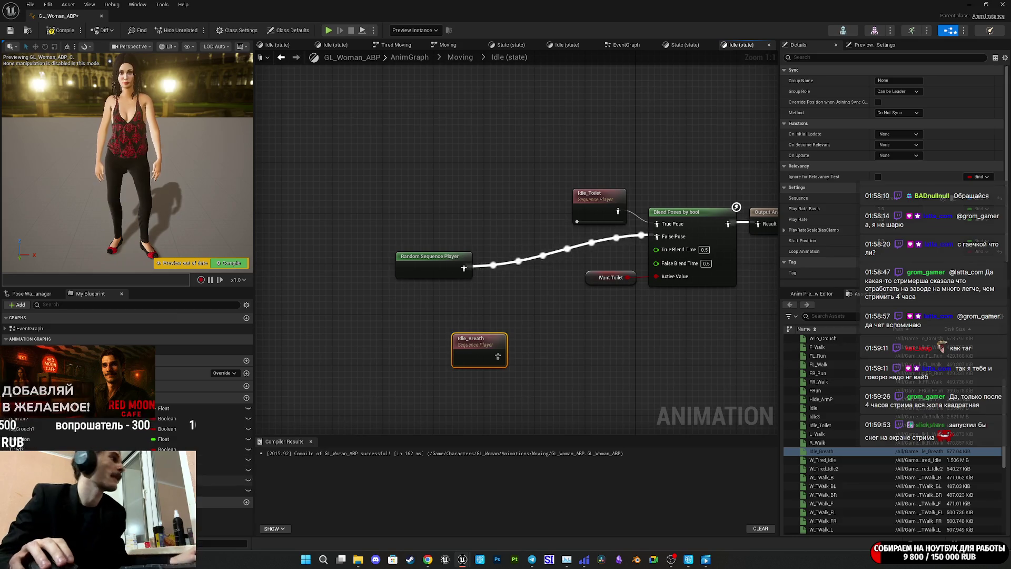
Add a Breath? getter and a duplicate Blend Poses by bool, with Idle_Breath feeding its True Pose
mouse_move(221, 490)
left_mouse_down()
mouse_move(379, 355)
mouse_move(516, 334)
mouse_move(567, 367)
left_mouse_up()
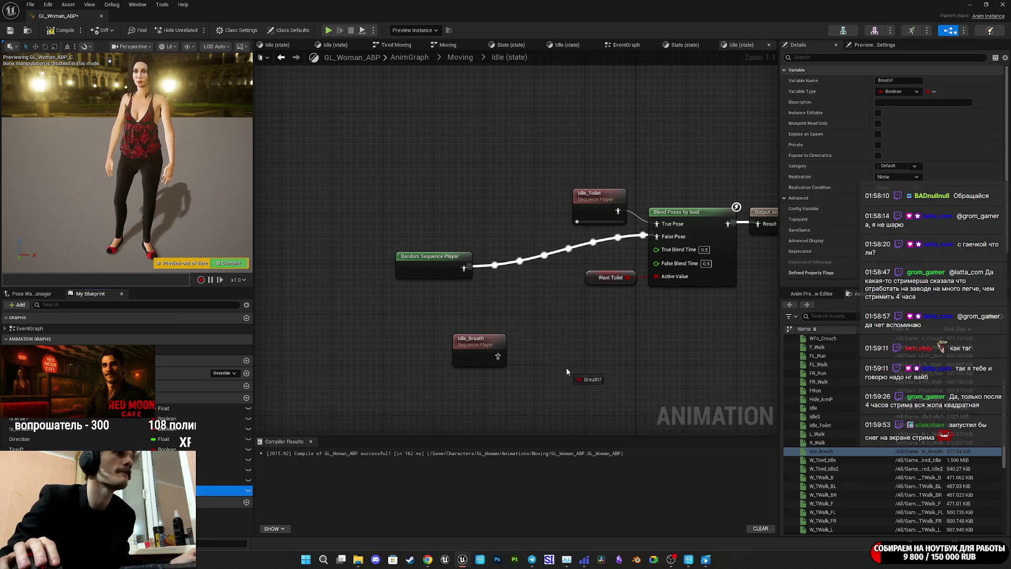
left_click(585, 387)
left_click(707, 219)
key("ctrl+c")
key("ctrl+v")
left_click_drag(548, 326, 549, 294)
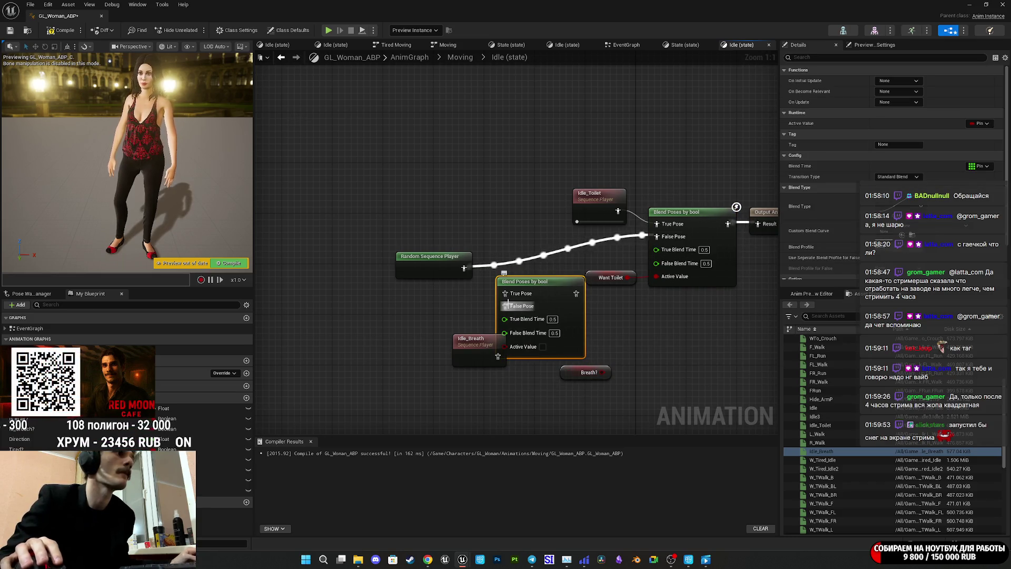
mouse_move(498, 353)
left_mouse_down()
mouse_move(448, 381)
mouse_move(423, 372)
mouse_move(441, 339)
mouse_move(505, 293)
left_mouse_up()
mouse_move(602, 372)
left_mouse_down()
mouse_move(547, 351)
mouse_move(480, 267)
mouse_move(485, 291)
mouse_move(465, 269)
mouse_move(450, 375)
mouse_move(399, 407)
left_mouse_up()
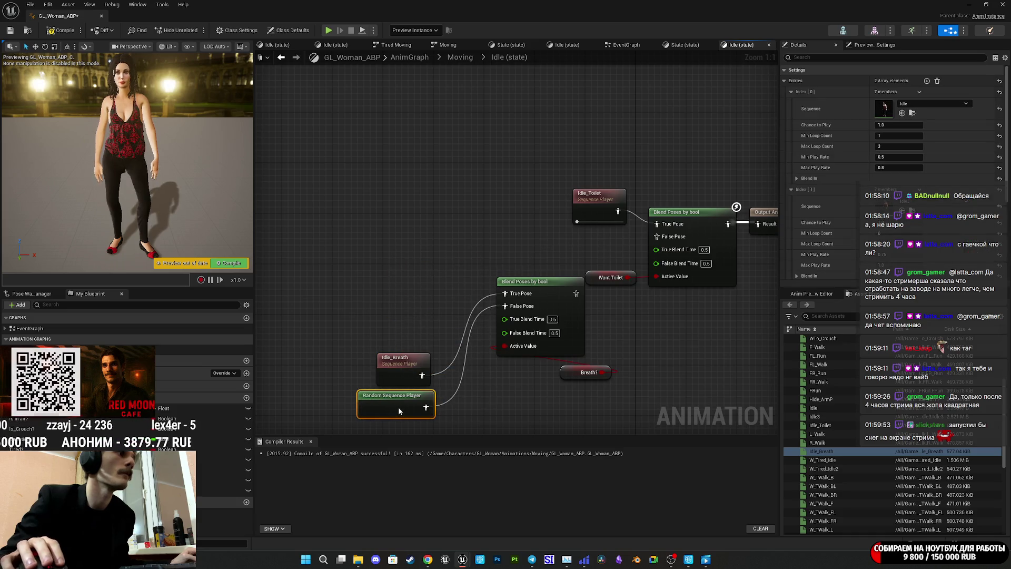
Wire the random idle player in and link the new blend to the idle blend's False Pose
mouse_move(442, 343)
left_mouse_down()
mouse_move(393, 420)
mouse_move(444, 318)
left_mouse_up()
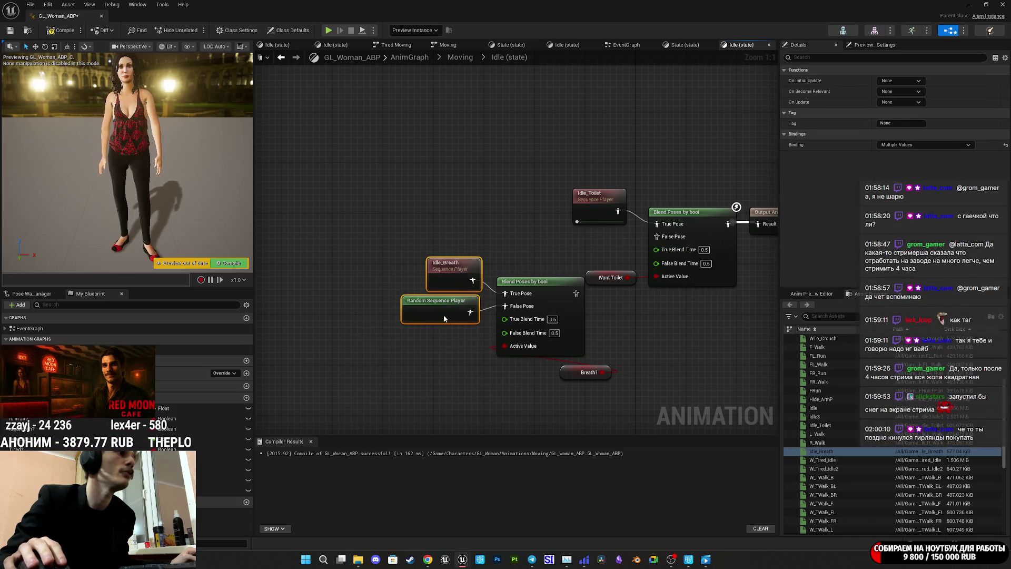
mouse_move(575, 293)
left_mouse_down()
mouse_move(656, 255)
mouse_move(656, 237)
left_mouse_up()
left_click_drag(533, 388, 437, 263)
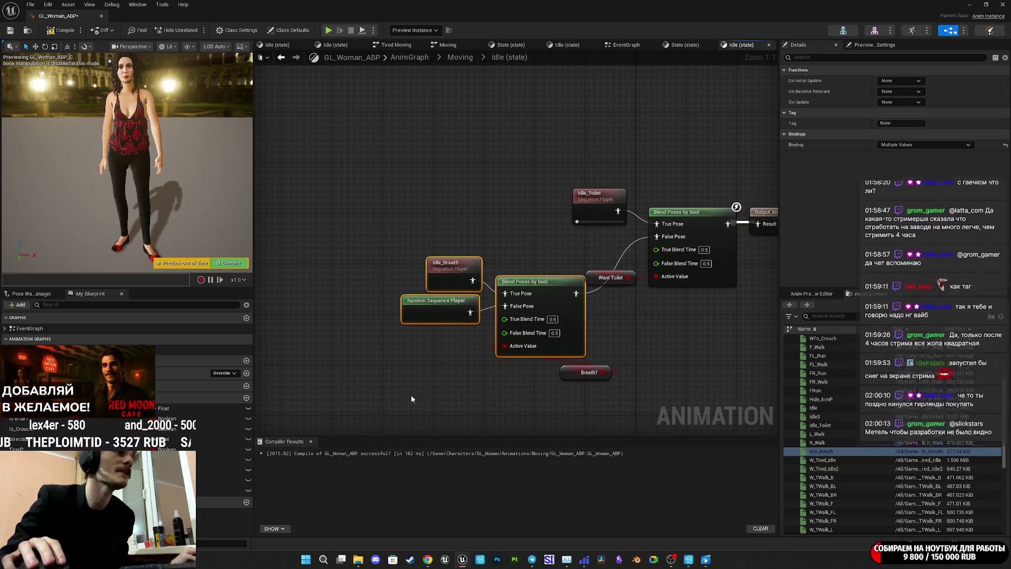
Group the new breathing nodes neatly beside the idle blend and compile the animation blueprint
left_click_drag(569, 324, 549, 288)
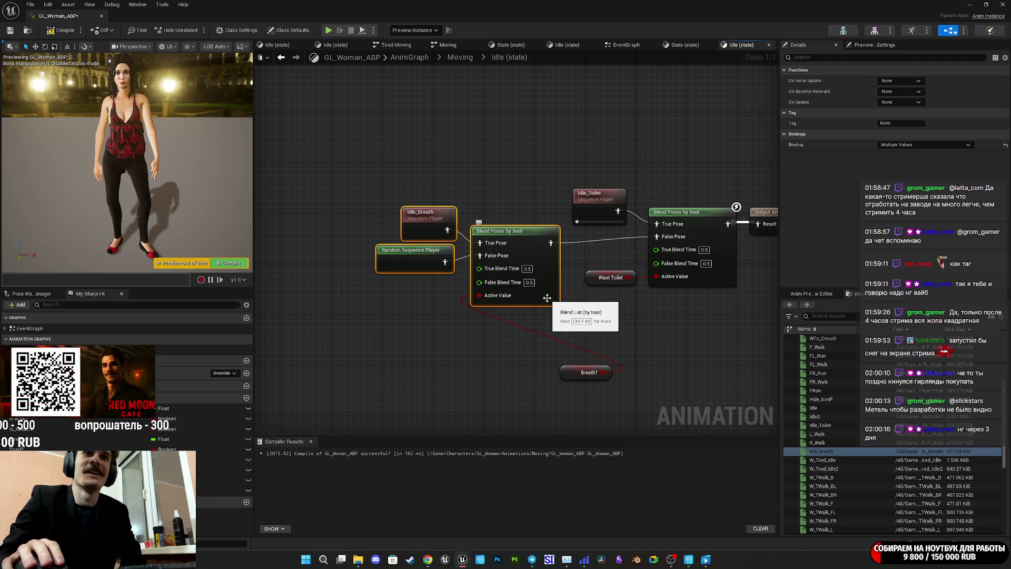
left_click_drag(577, 373, 418, 309)
left_click_drag(526, 327, 384, 204)
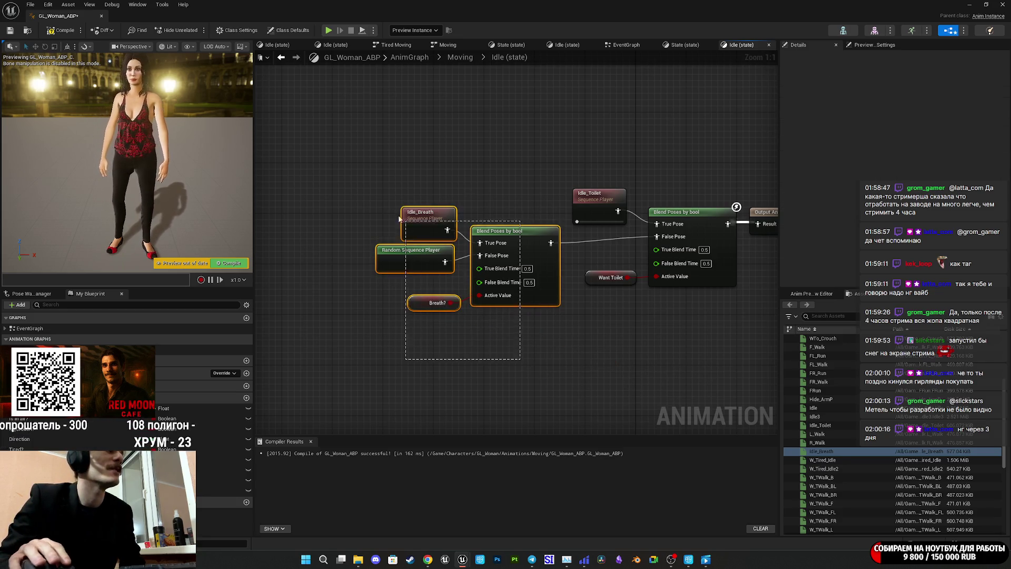
mouse_move(552, 269)
left_mouse_down()
mouse_move(614, 275)
mouse_move(599, 328)
left_mouse_up()
left_click(636, 337)
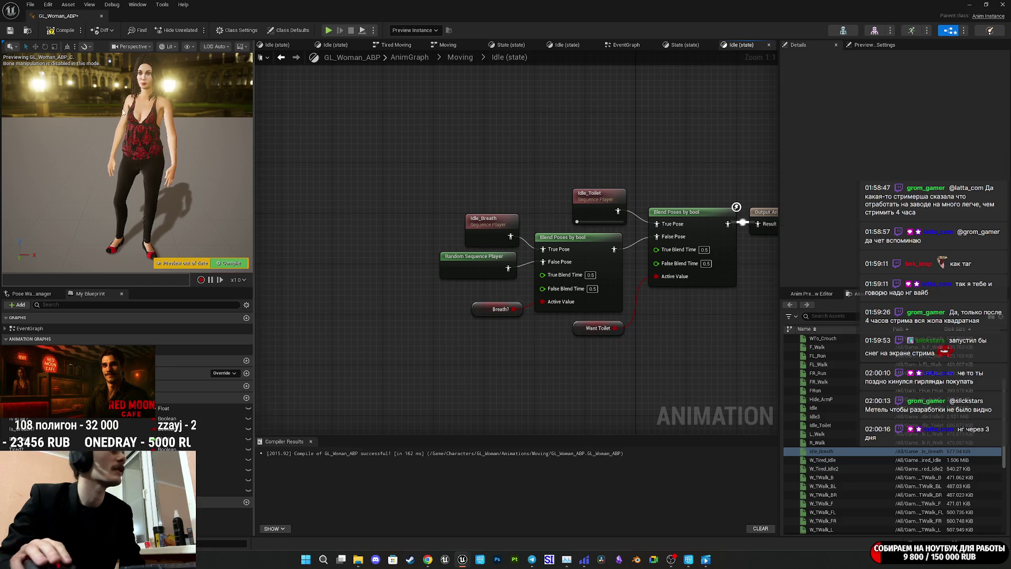
left_click(62, 30)
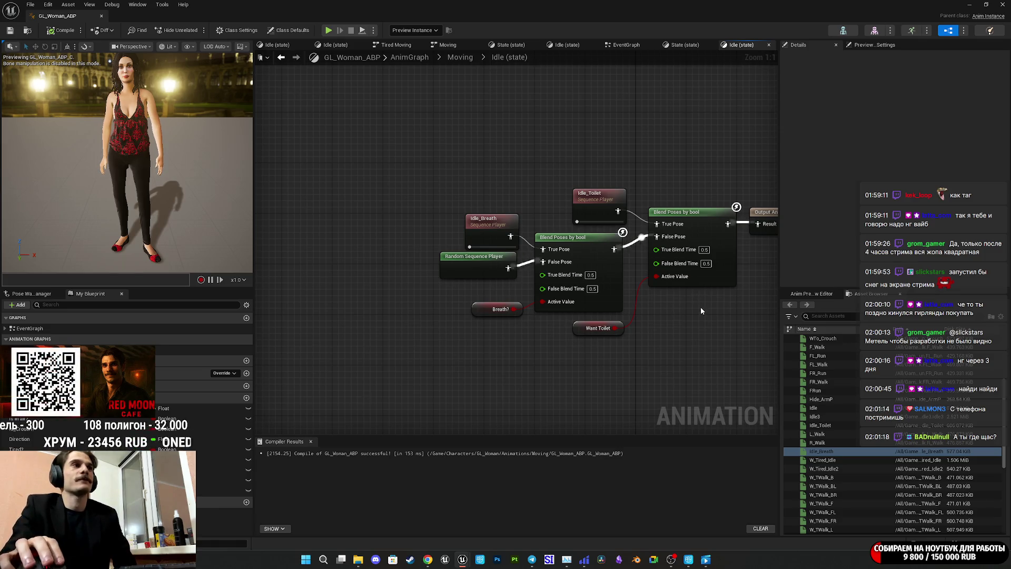
Nudge the Want Toilet node into place and save GL_Woman_ABP
left_click_drag(578, 328, 578, 322)
mouse_move(662, 377)
left_mouse_down()
mouse_move(519, 289)
mouse_move(606, 326)
mouse_move(463, 216)
mouse_move(468, 239)
left_mouse_up()
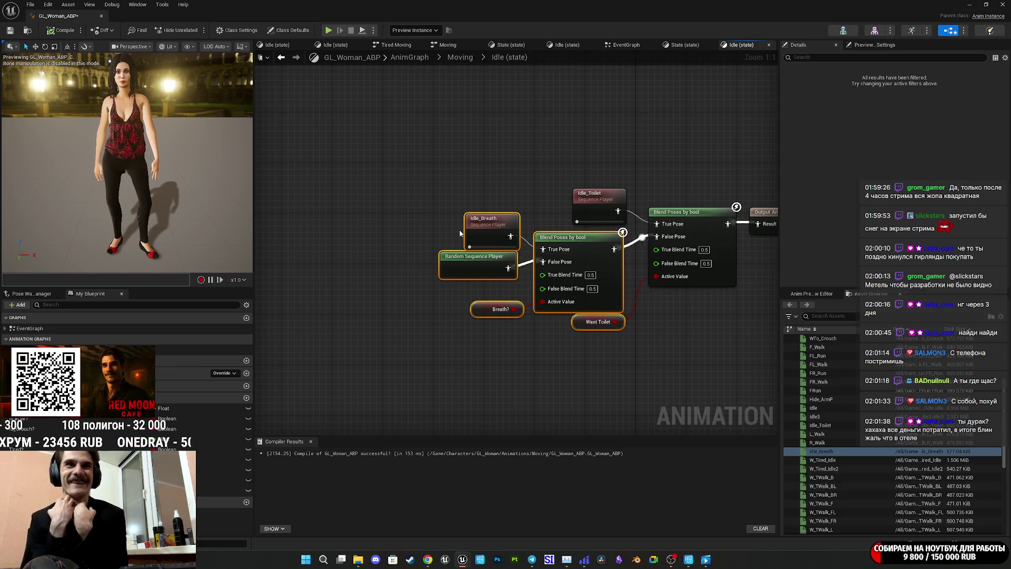
left_click(669, 316)
left_click(10, 32)
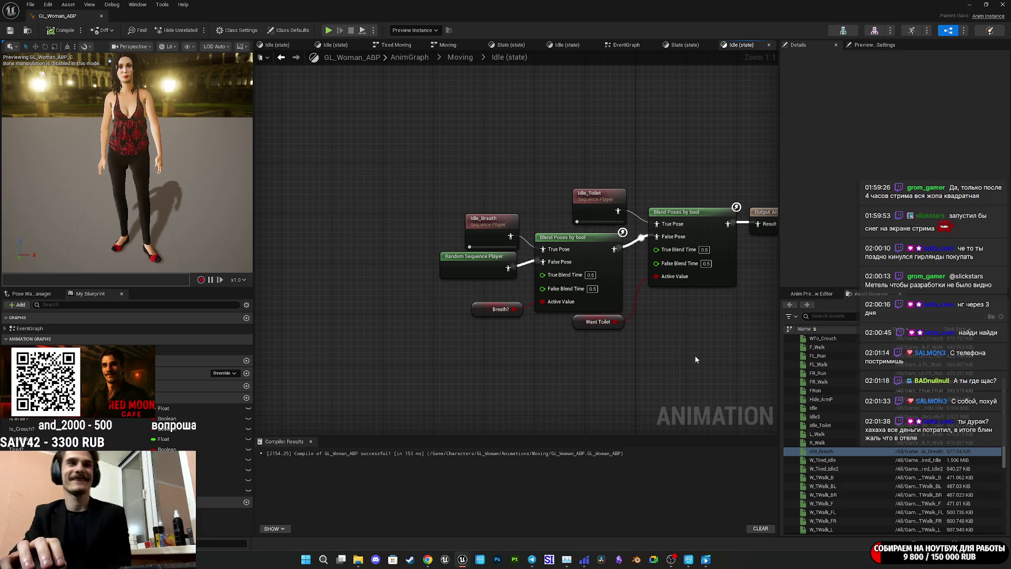
Turn on the Breath? default value and compile to preview the bent-over breathing idle
mouse_move(690, 333)
left_mouse_down()
mouse_move(677, 300)
mouse_move(690, 305)
mouse_move(599, 309)
left_mouse_up()
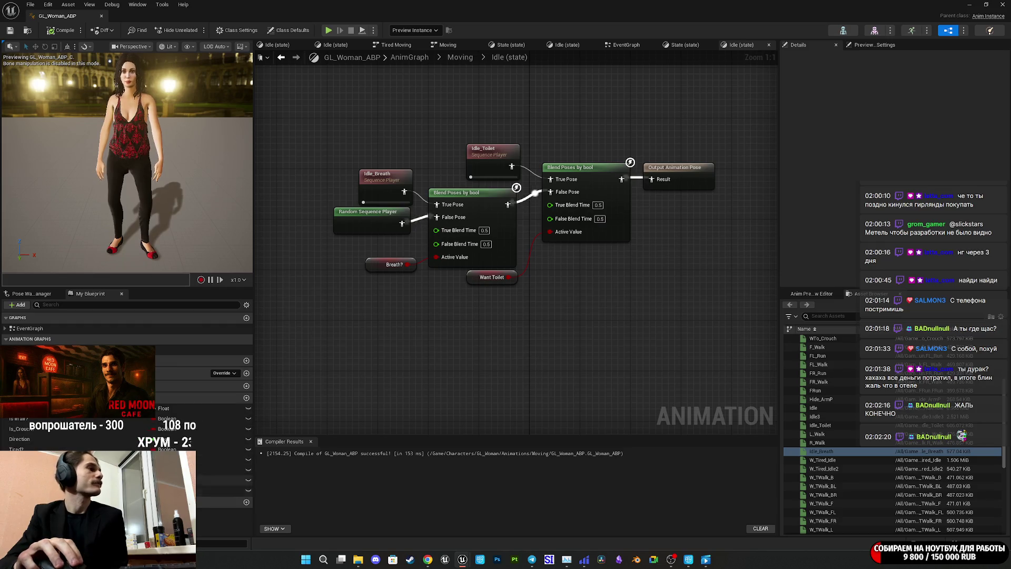
left_click(221, 490)
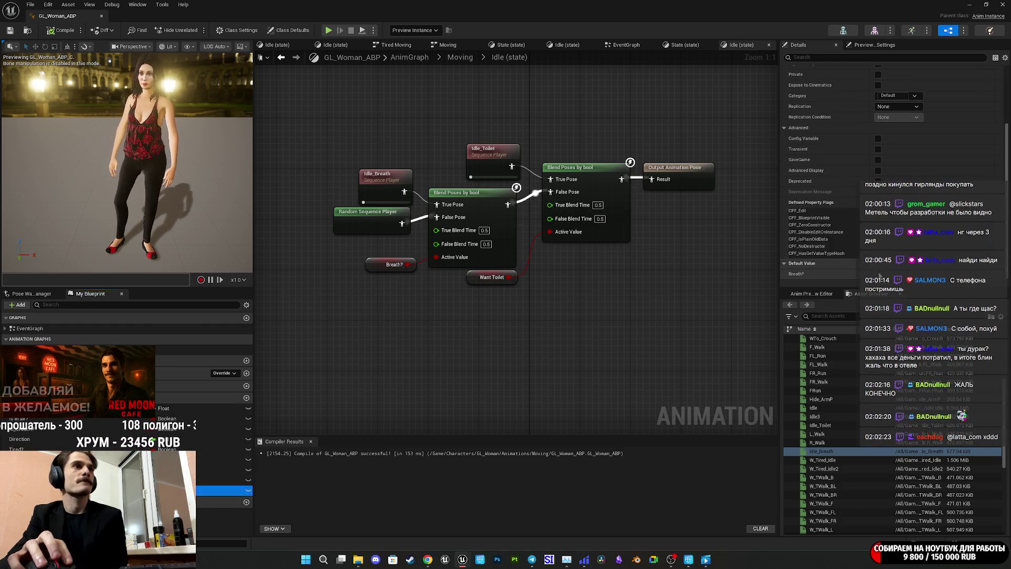
left_click(879, 274)
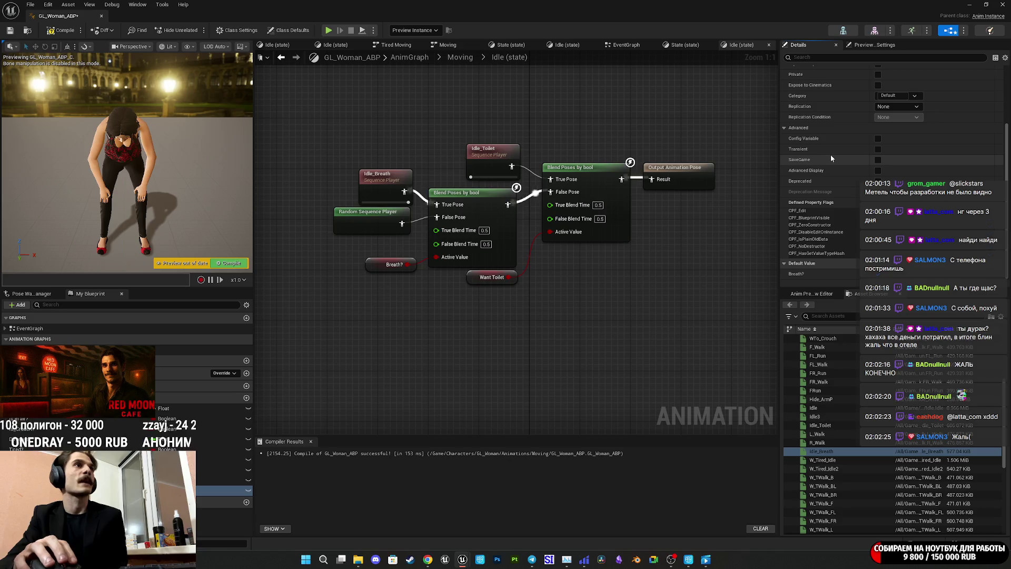
scroll(833, 155, "up", 3)
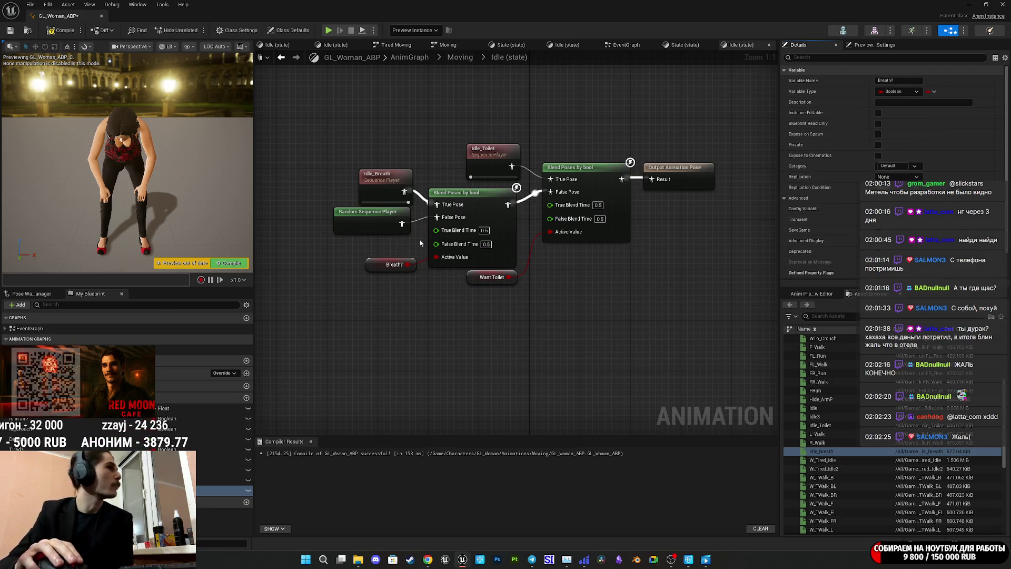
left_click(390, 190)
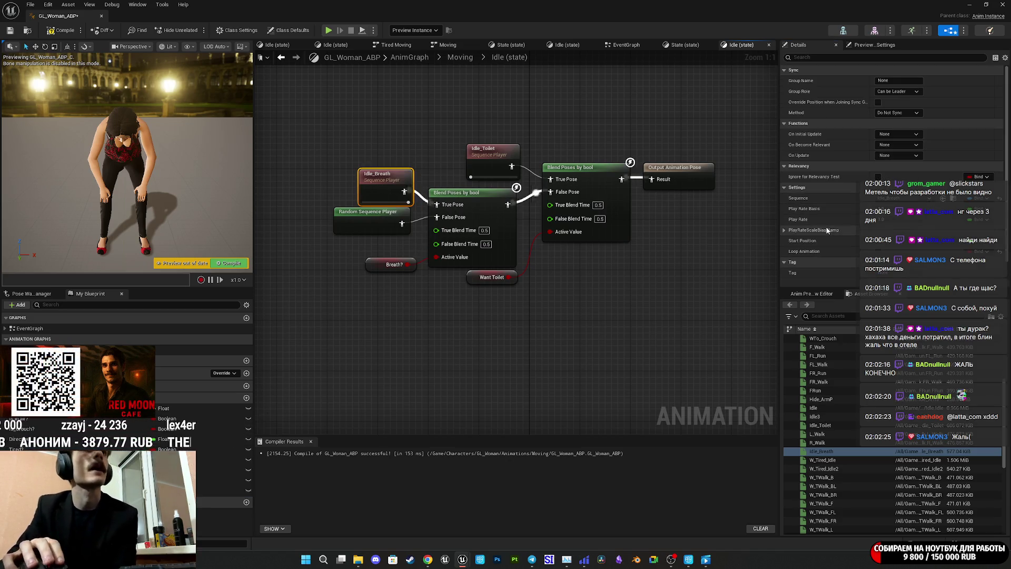
left_click(62, 30)
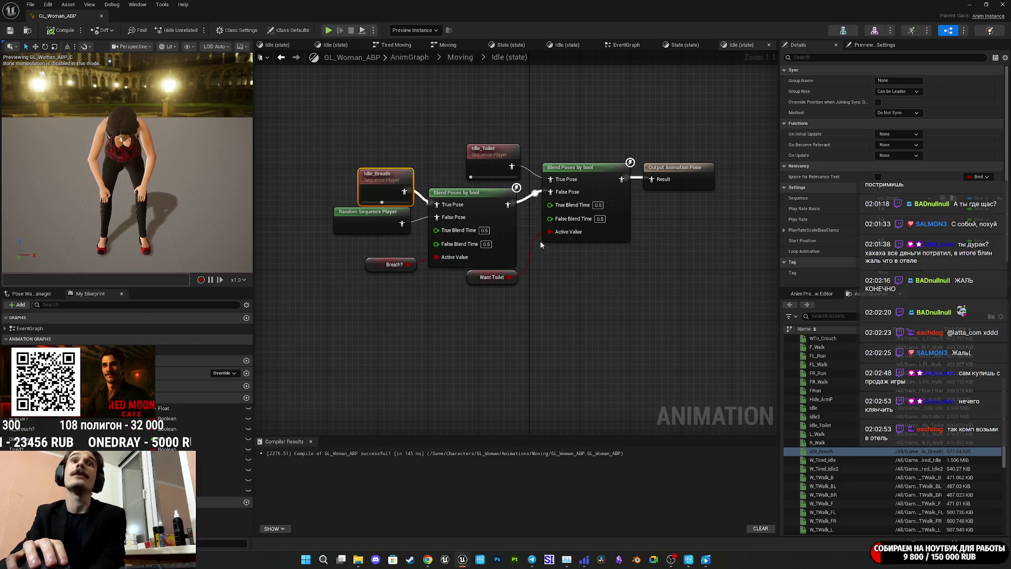
Nudge the random idle player, save, then reset the Breath? default and recompile
mouse_move(531, 250)
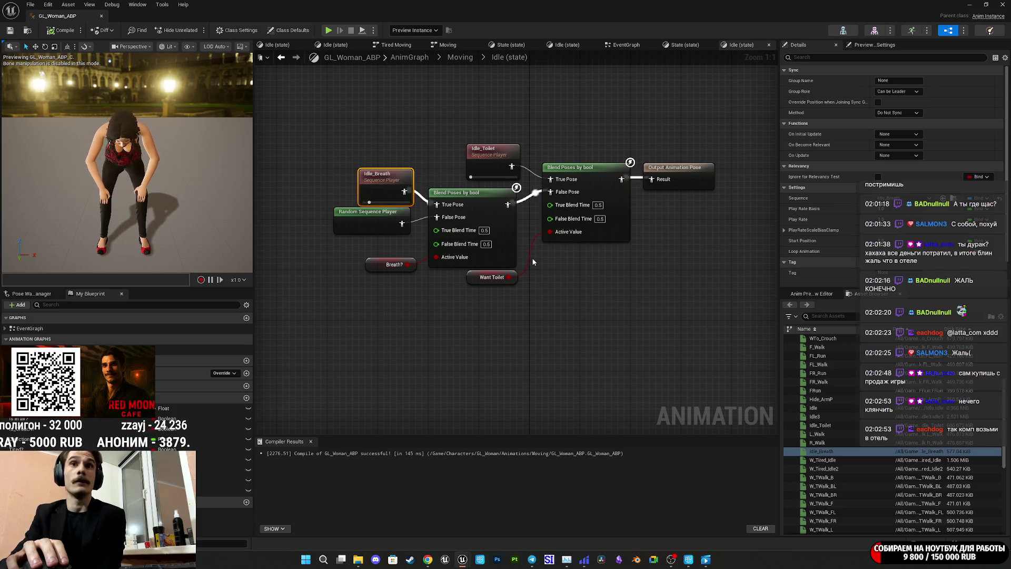
left_click(439, 150)
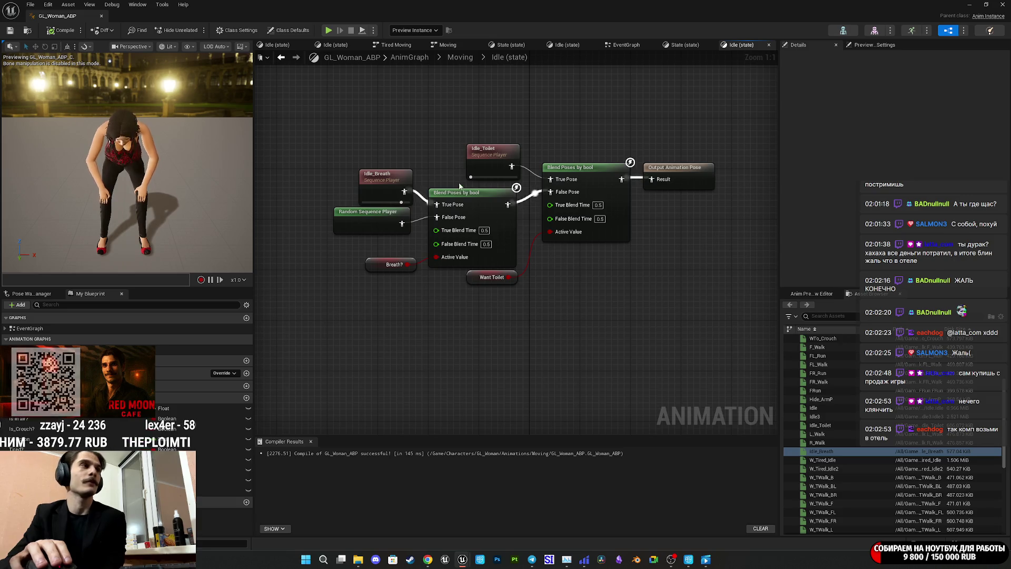
left_click_drag(382, 232, 381, 239)
left_click(426, 311)
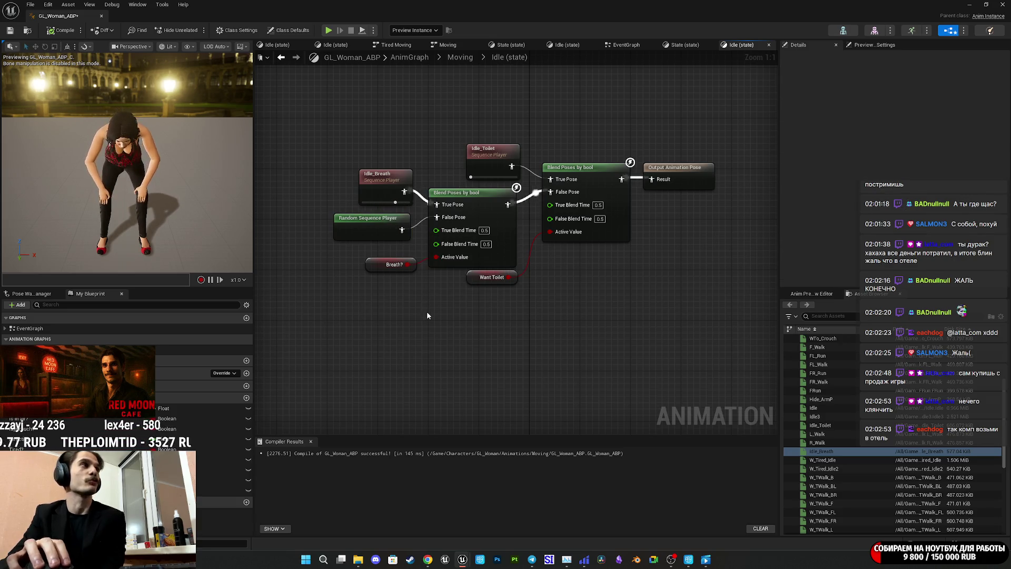
key("ctrl+s")
left_click_drag(474, 316, 378, 398)
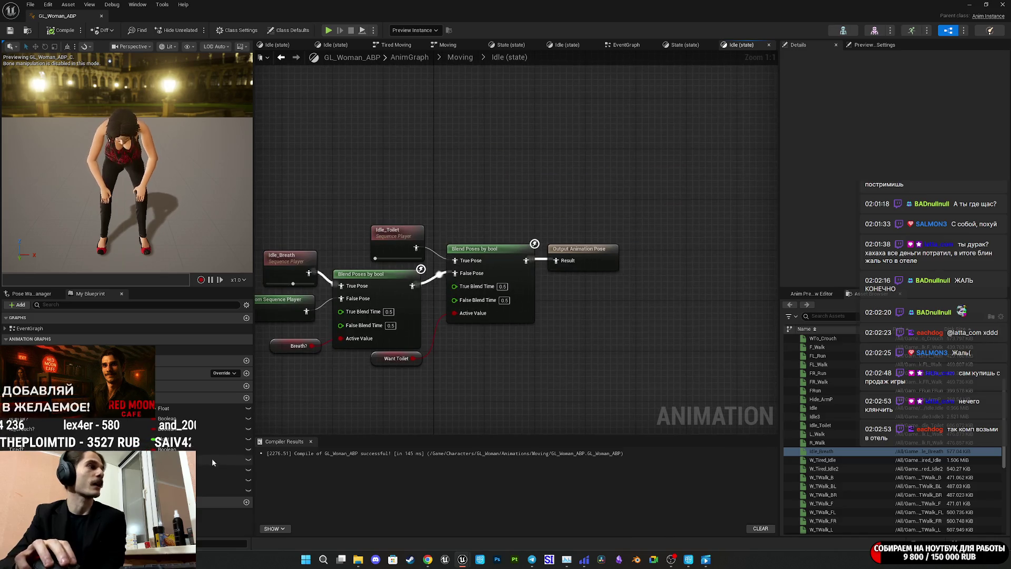
left_click(221, 490)
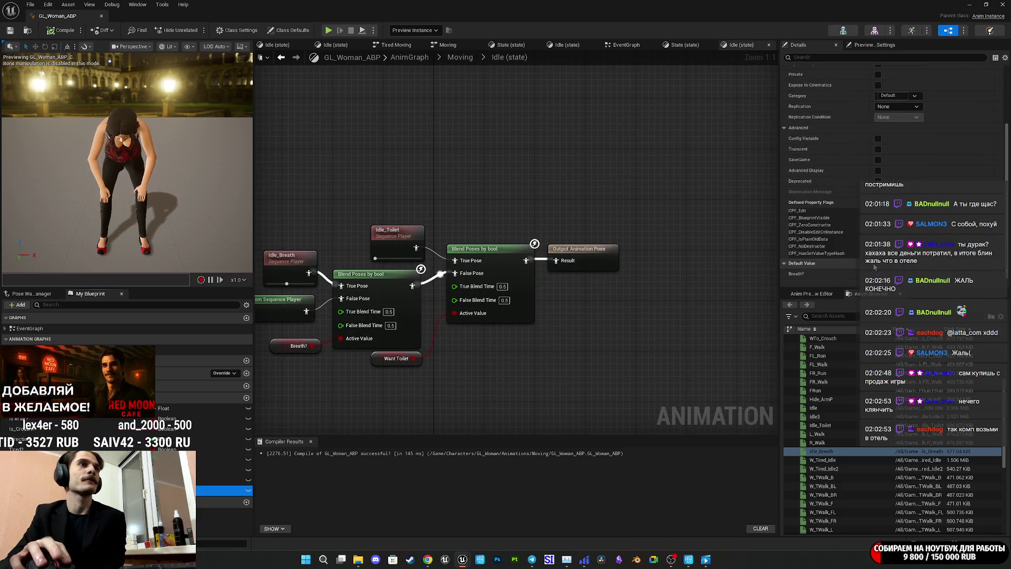
left_click(62, 30)
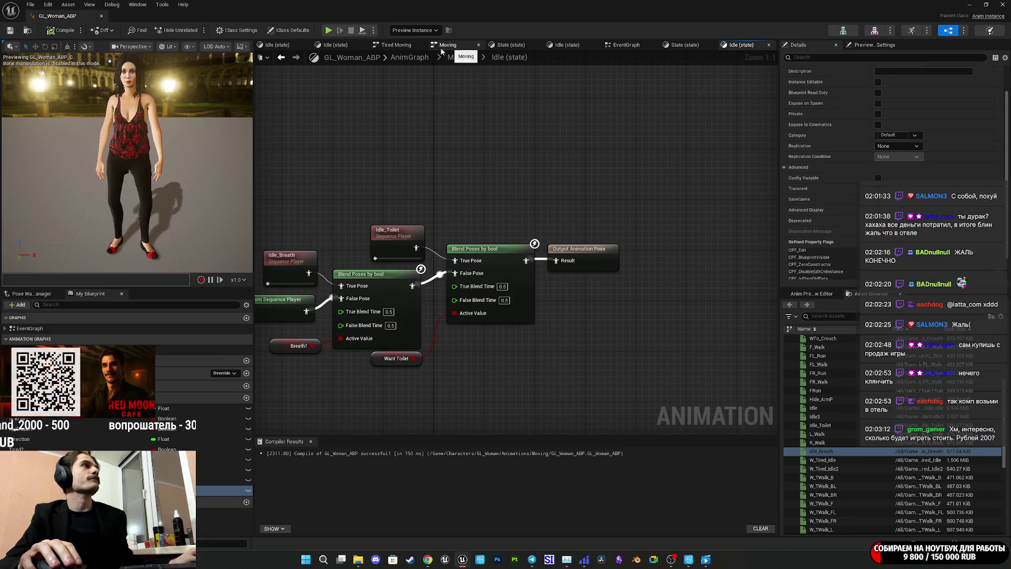
Switch to GL_Woman_ABP's EventGraph and pan across its movement and state nodes
left_click(634, 47)
mouse_move(677, 172)
left_mouse_down()
mouse_move(611, 172)
mouse_move(836, 140)
left_mouse_up()
left_click_drag(580, 211, 543, 185)
left_click_drag(799, 111, 700, 130)
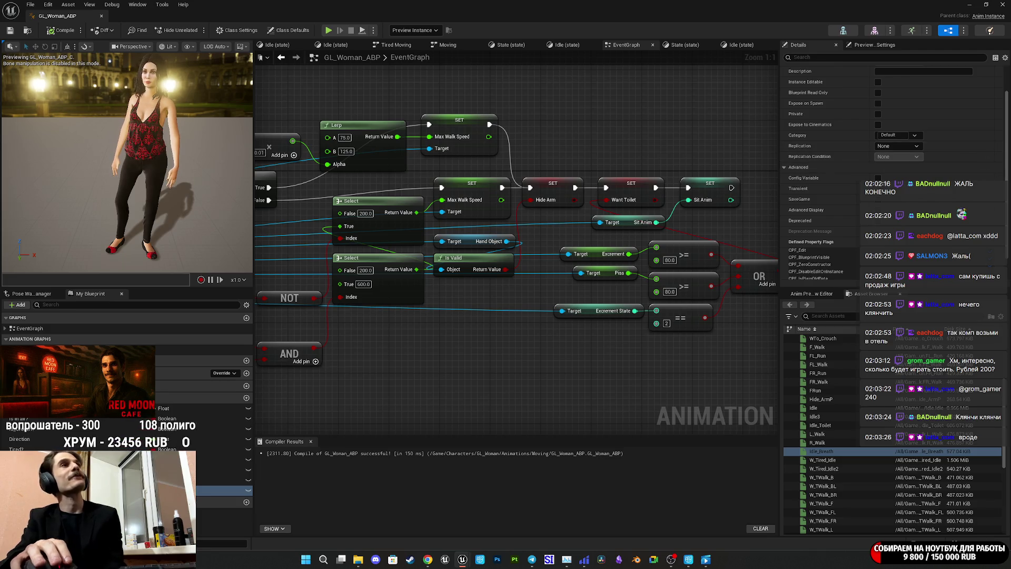
Open the ThirdPersonCharacter blueprint, select its NStamina, <= and Add nodes, then return to GL_Woman_ABP
left_click(993, 4)
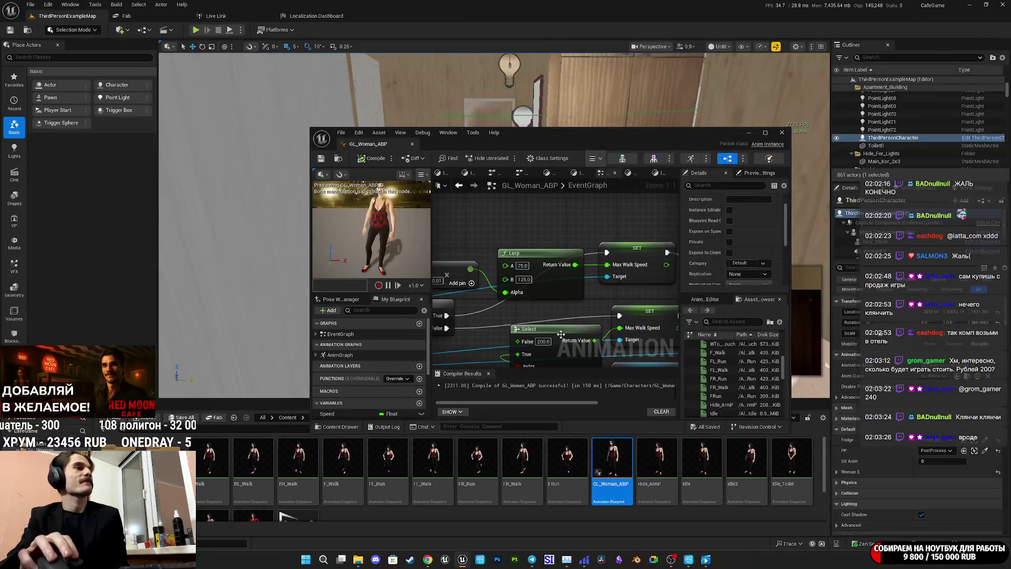
mouse_move(590, 146)
left_mouse_down()
mouse_move(523, 109)
mouse_move(363, 95)
mouse_move(356, 108)
left_mouse_up()
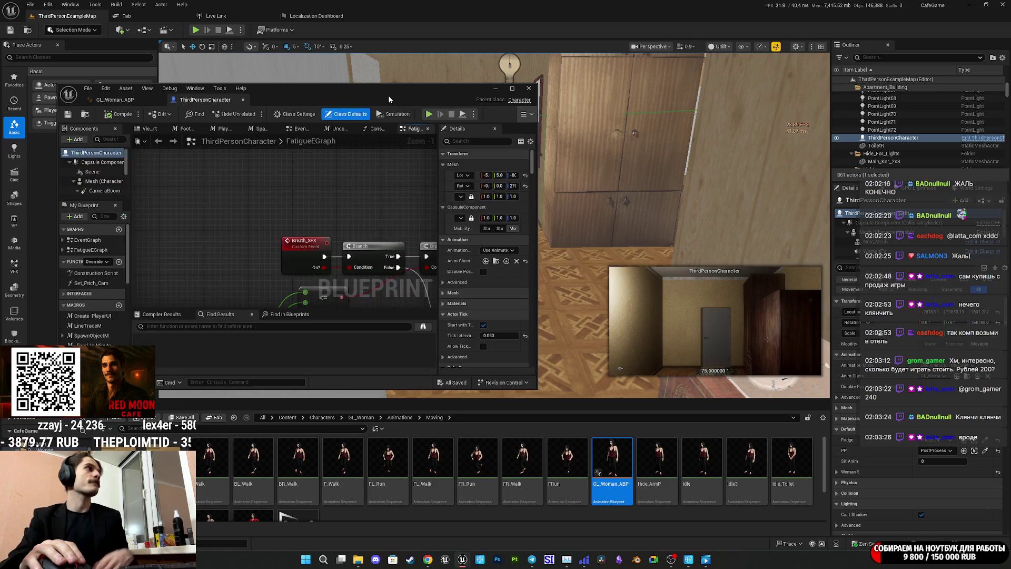
double_click(389, 99)
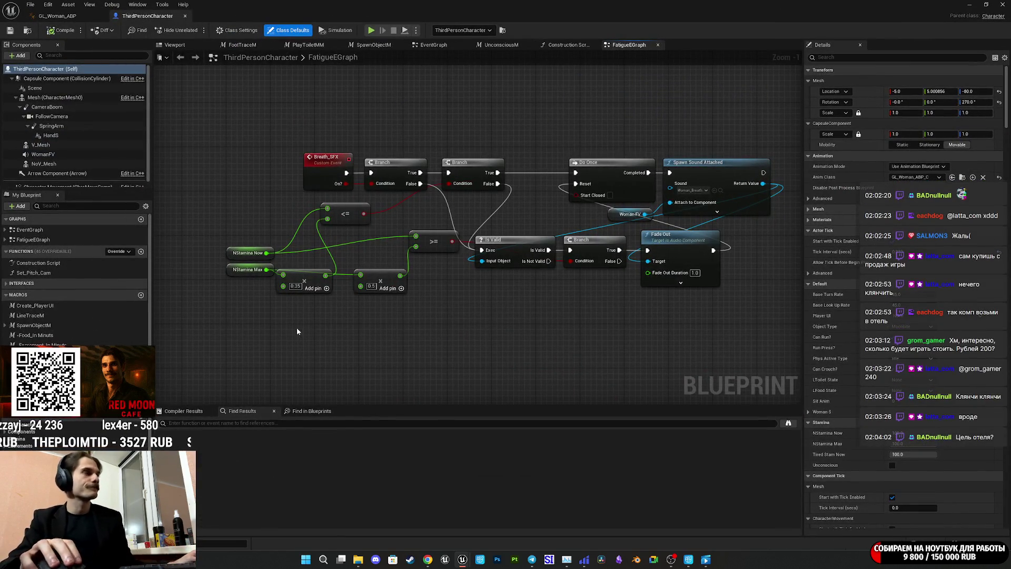
left_click_drag(306, 320, 306, 318)
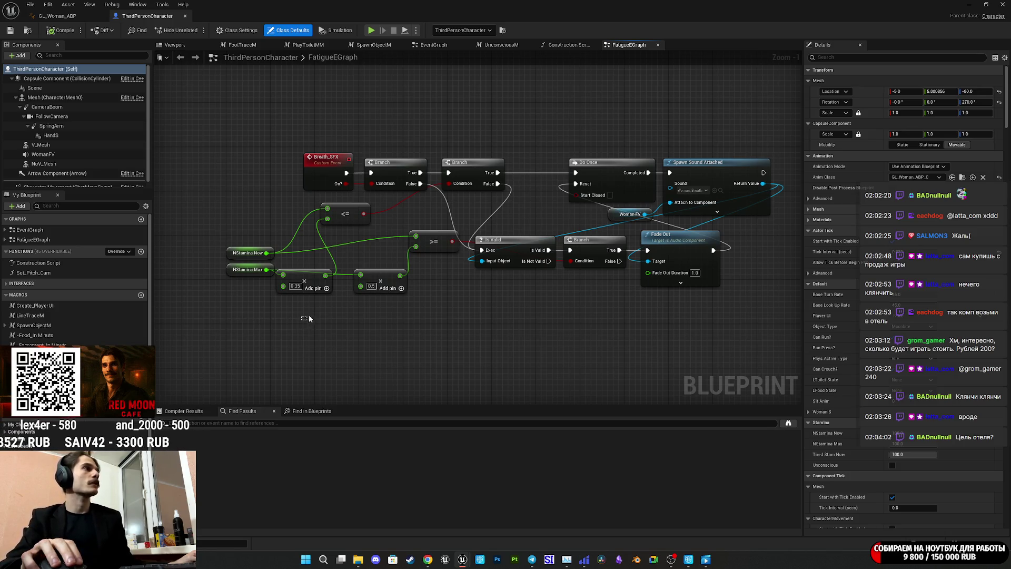
mouse_move(246, 314)
left_mouse_down()
mouse_move(367, 210)
mouse_move(340, 214)
left_mouse_up()
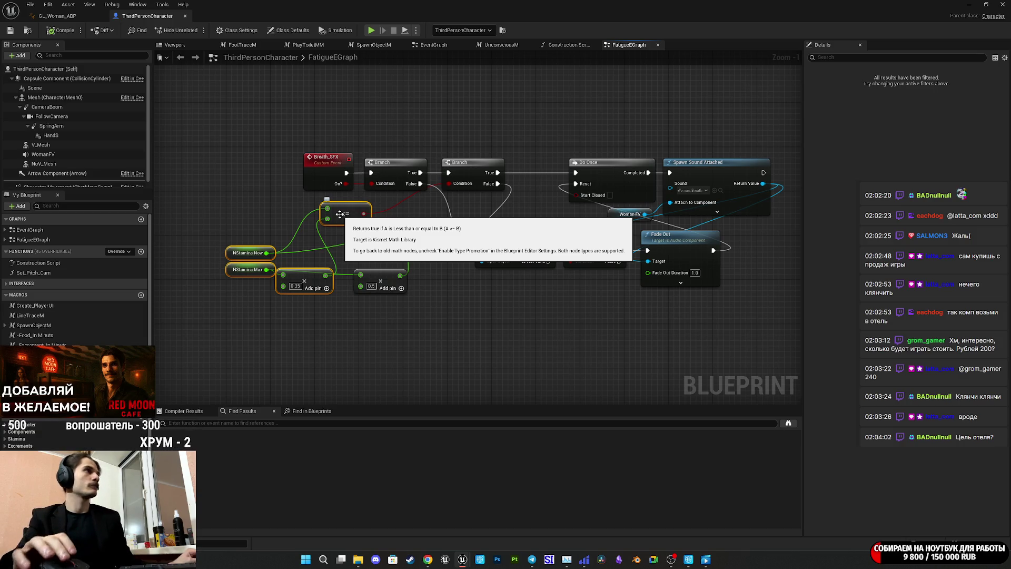
left_click(57, 16)
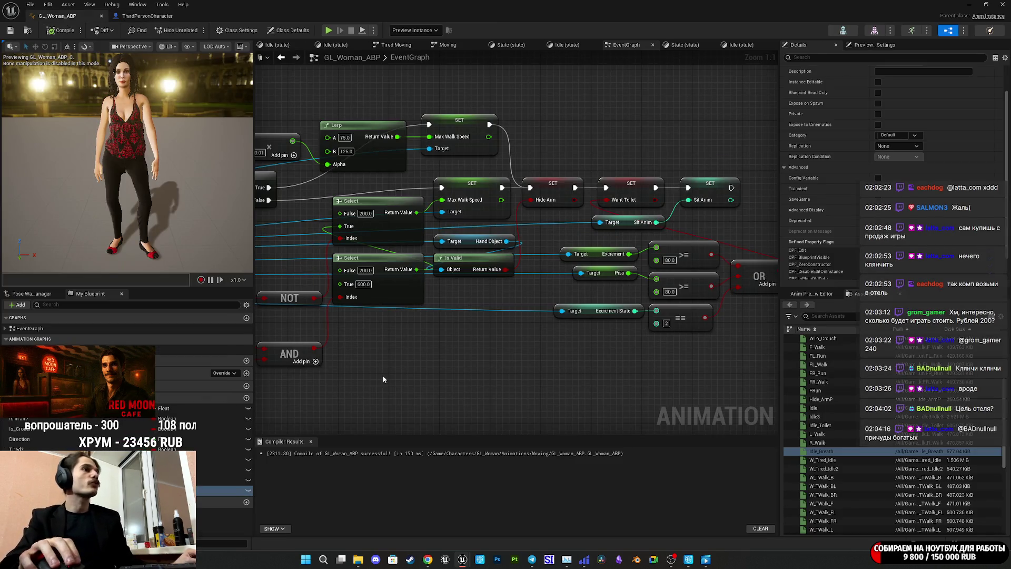
Paste the stamina comparison nodes and wire NStamina Max into the Add node
mouse_move(398, 374)
left_mouse_down()
mouse_move(596, 113)
mouse_move(529, 224)
left_mouse_up()
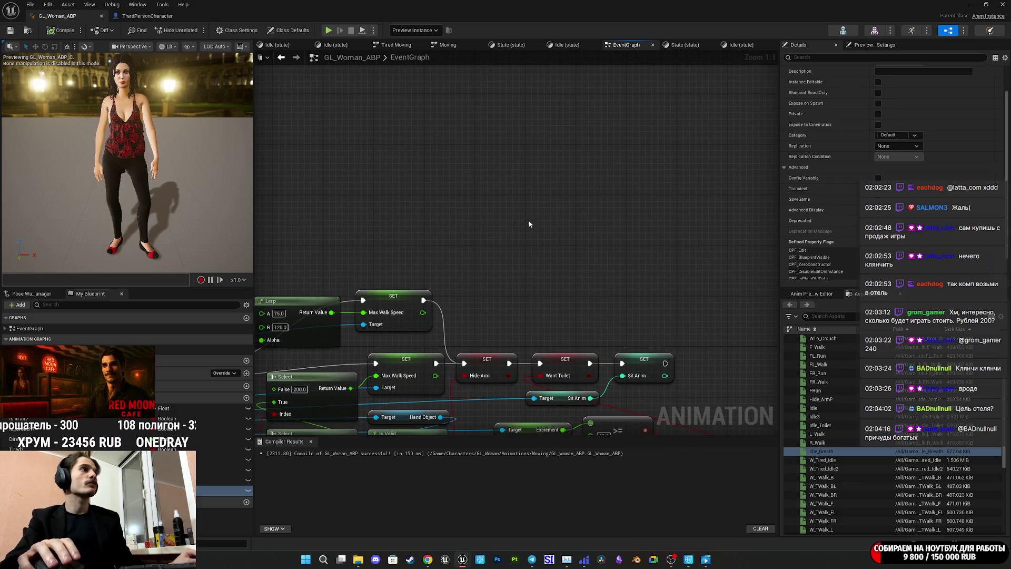
key("ctrl+v")
mouse_move(484, 197)
left_mouse_down()
mouse_move(591, 151)
mouse_move(763, 158)
mouse_move(674, 186)
left_mouse_up()
mouse_move(423, 368)
left_mouse_down()
mouse_move(682, 294)
mouse_move(782, 242)
mouse_move(542, 203)
mouse_move(520, 181)
left_mouse_up()
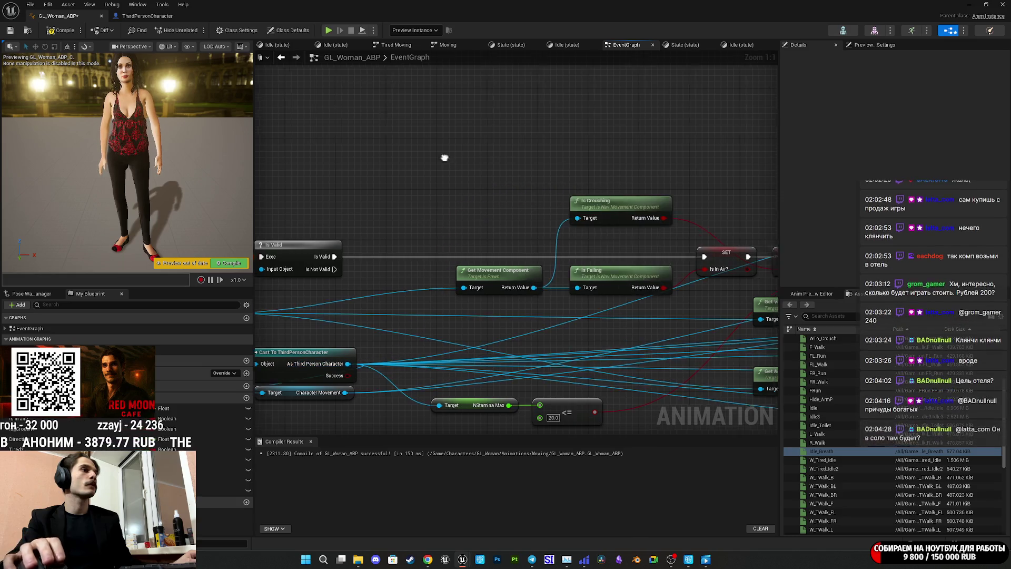
scroll(445, 158, "down", 2)
mouse_move(362, 314)
left_mouse_down()
mouse_move(670, 179)
mouse_move(792, 150)
mouse_move(731, 73)
mouse_move(799, 128)
mouse_move(659, 81)
mouse_move(654, 179)
mouse_move(658, 169)
left_mouse_up()
left_click(623, 165)
Add a Get NStamina Now node feeding the <= node's top input, removing the duplicate
left_click_drag(580, 196, 757, 136)
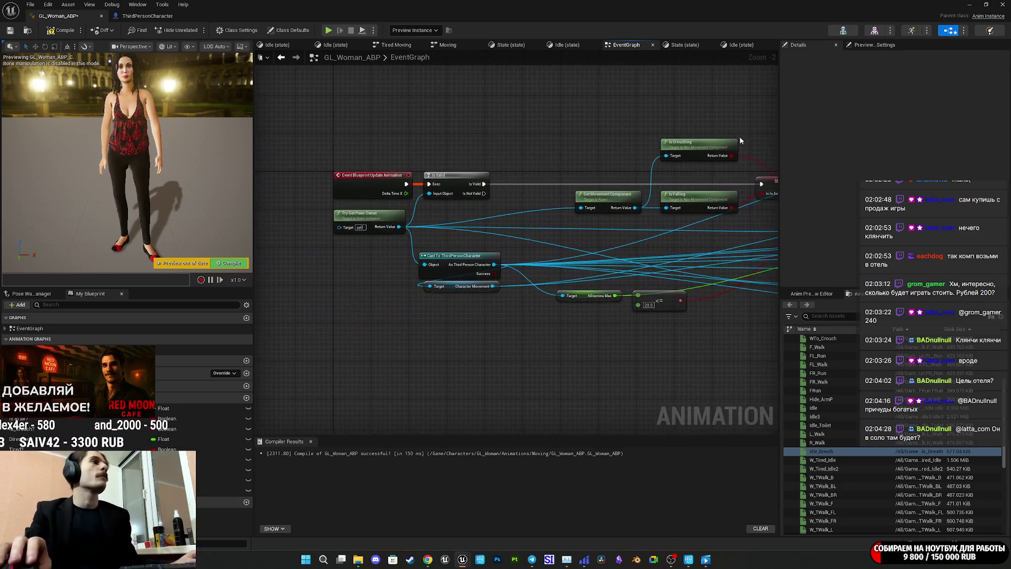
left_click_drag(494, 264, 509, 115)
type("s")
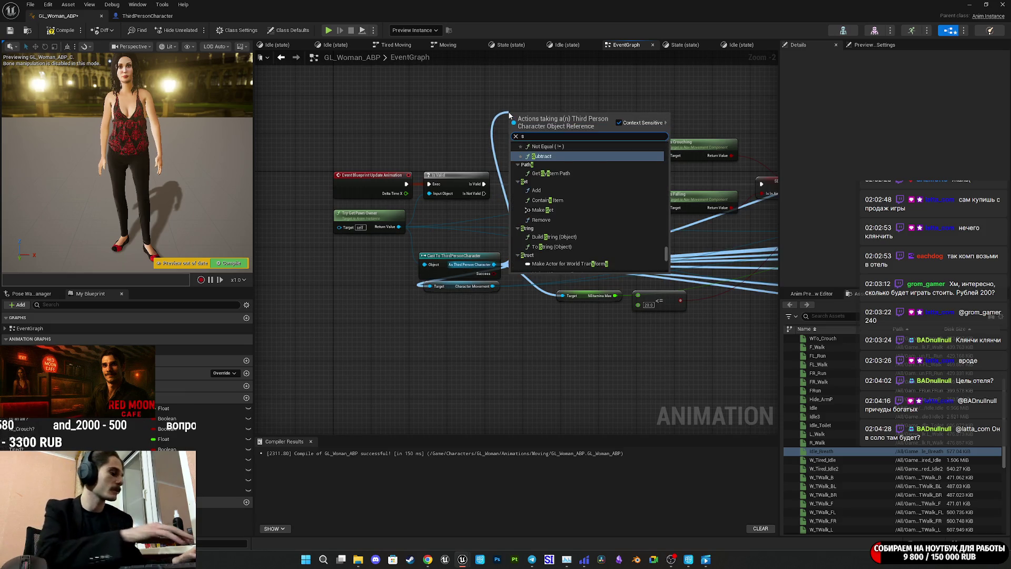
type("tamina")
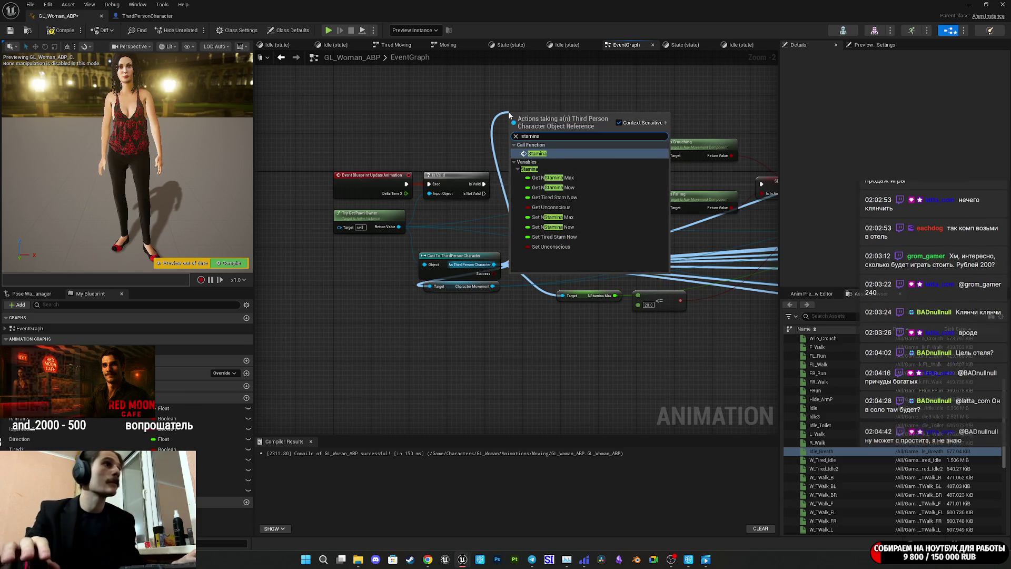
left_click(577, 187)
mouse_move(324, 204)
left_mouse_down()
mouse_move(827, 179)
mouse_move(702, 151)
left_mouse_up()
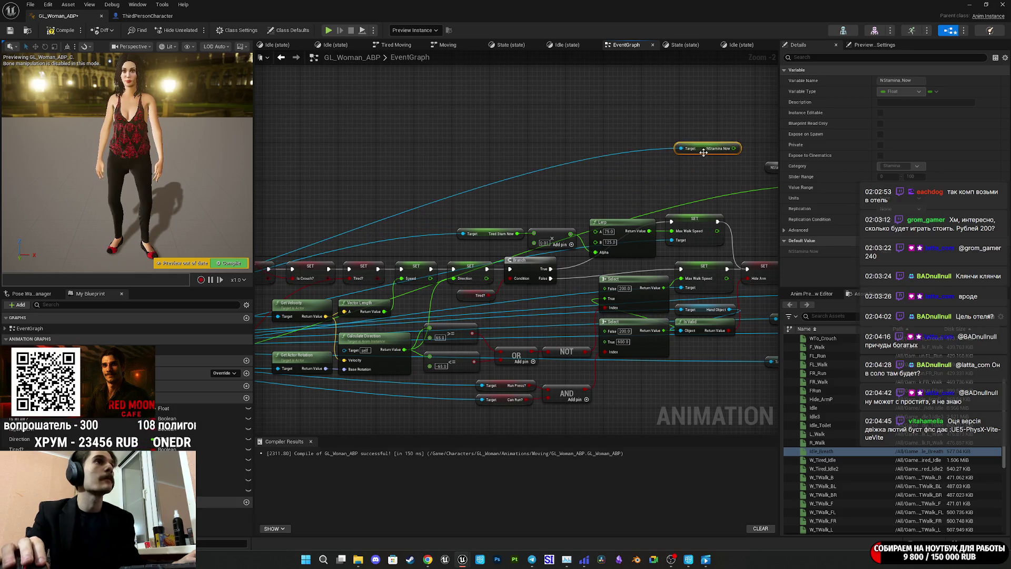
left_click_drag(517, 179, 555, 169)
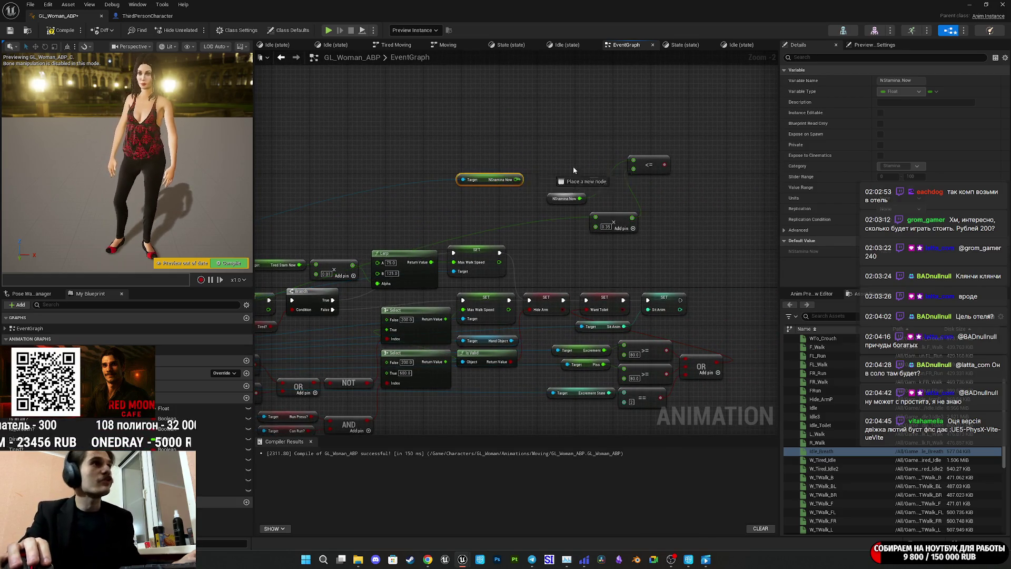
left_click_drag(628, 164, 633, 161)
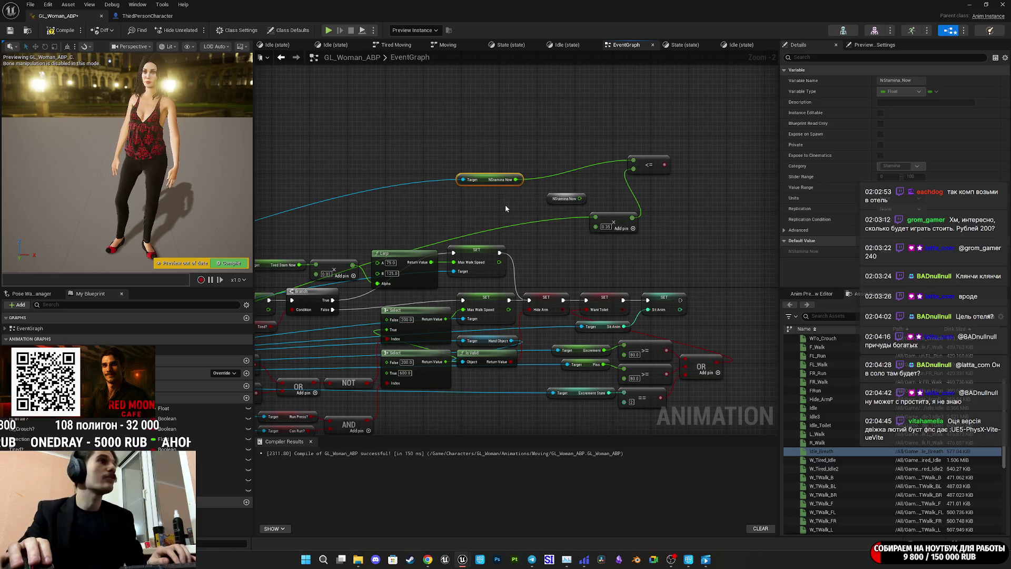
left_click(562, 199)
key("Delete")
mouse_move(483, 182)
left_mouse_down()
mouse_move(579, 208)
mouse_move(600, 203)
left_mouse_up()
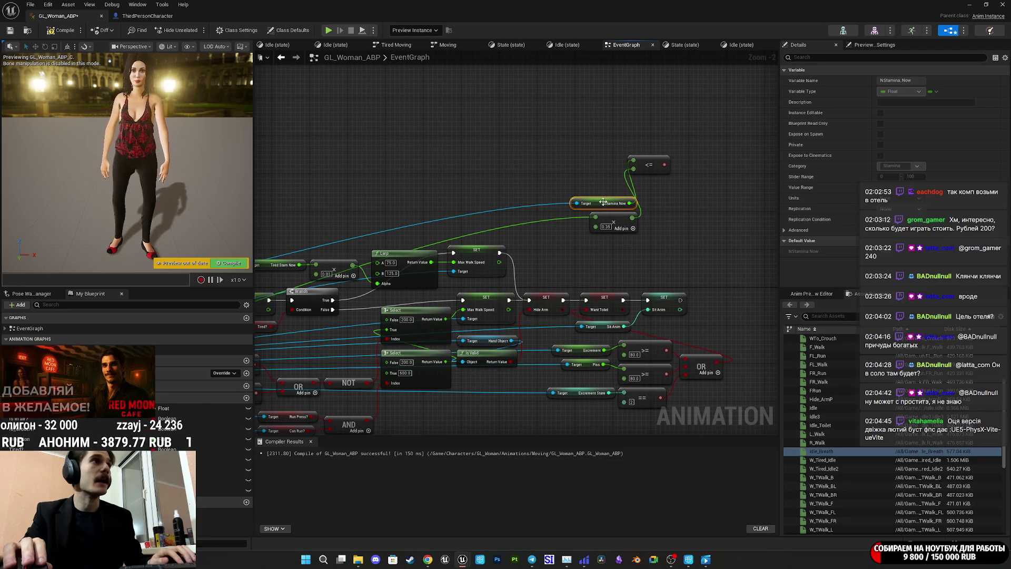
left_click_drag(647, 168, 665, 216)
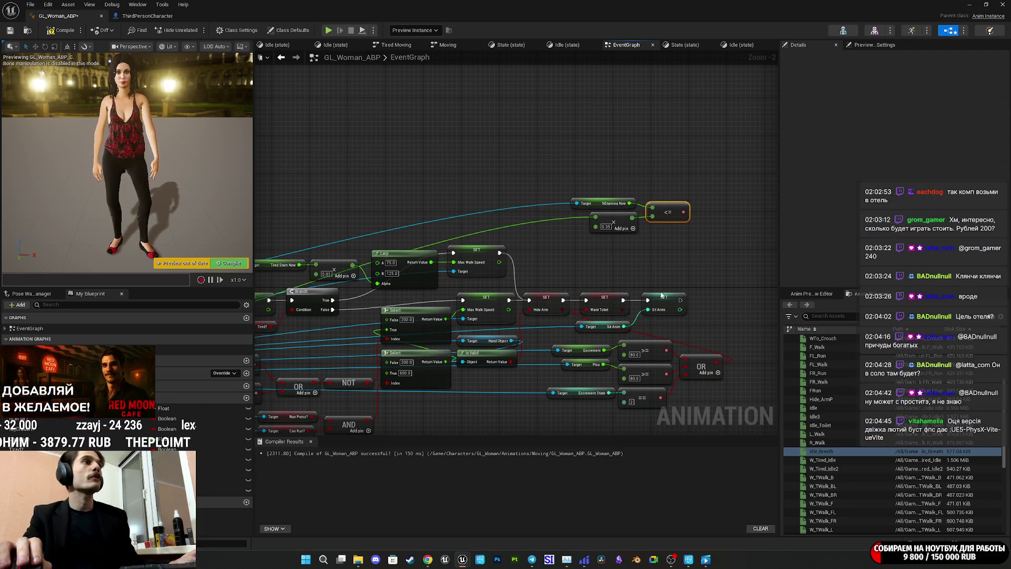
Add a SET Breath? node driven by the <= result and compile the blueprint
mouse_move(210, 490)
left_mouse_down()
mouse_move(526, 295)
mouse_move(666, 278)
mouse_move(723, 304)
mouse_move(679, 224)
mouse_move(684, 212)
left_mouse_up()
left_click(733, 309)
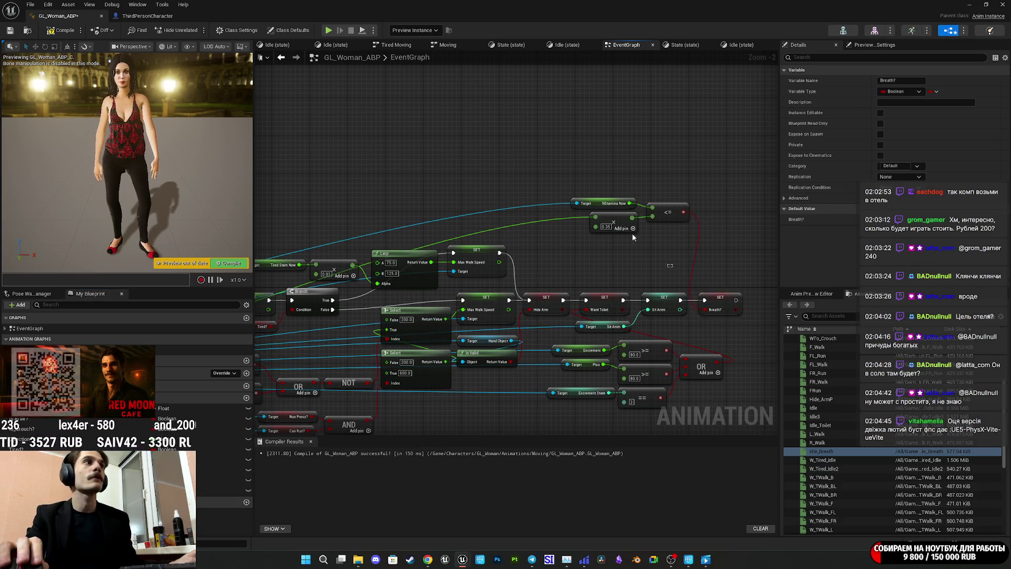
left_click_drag(668, 246, 598, 182)
left_click_drag(675, 210, 666, 262)
left_click(669, 216)
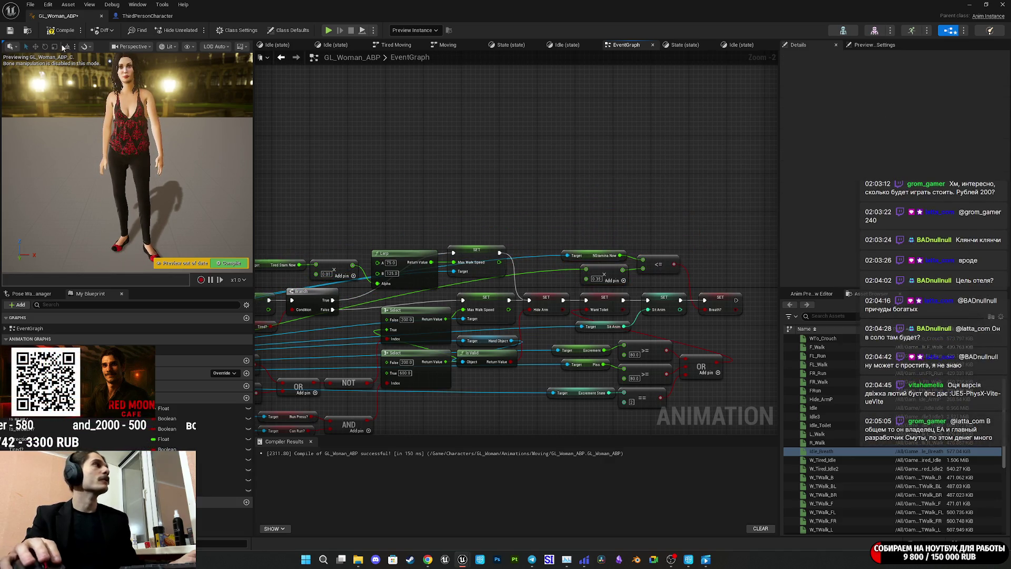
left_click(62, 32)
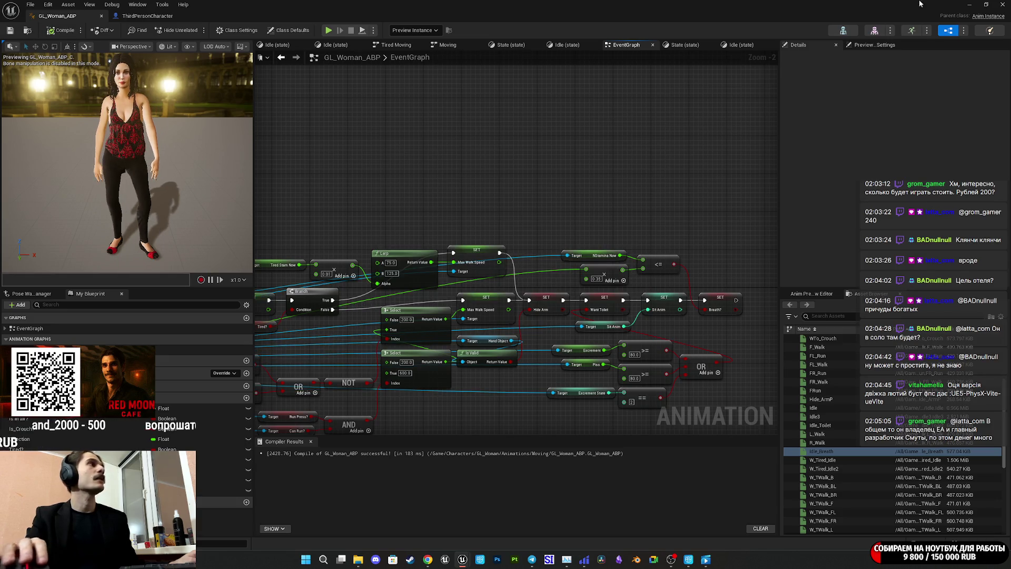
left_click(986, 4)
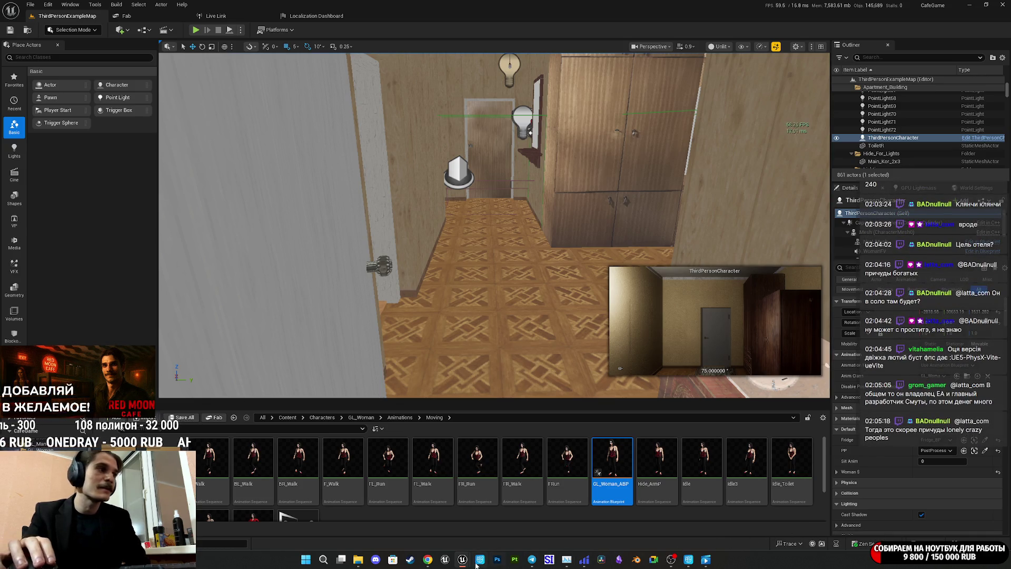
Check the Breath_Woman.wav page on Freesound in Chrome, then move to the Twitch tab
mouse_move(428, 559)
left_click(398, 533)
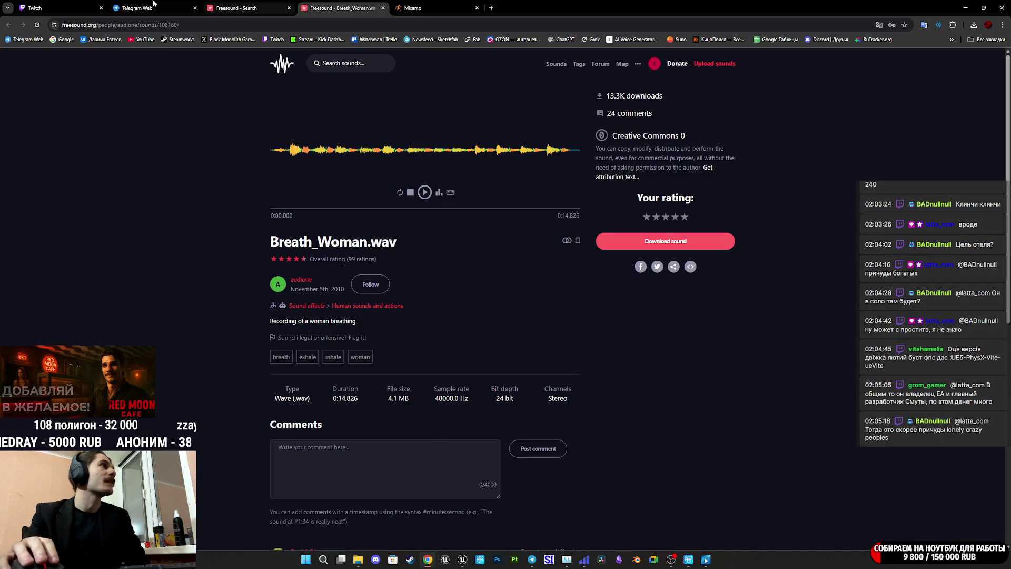
left_click(79, 8)
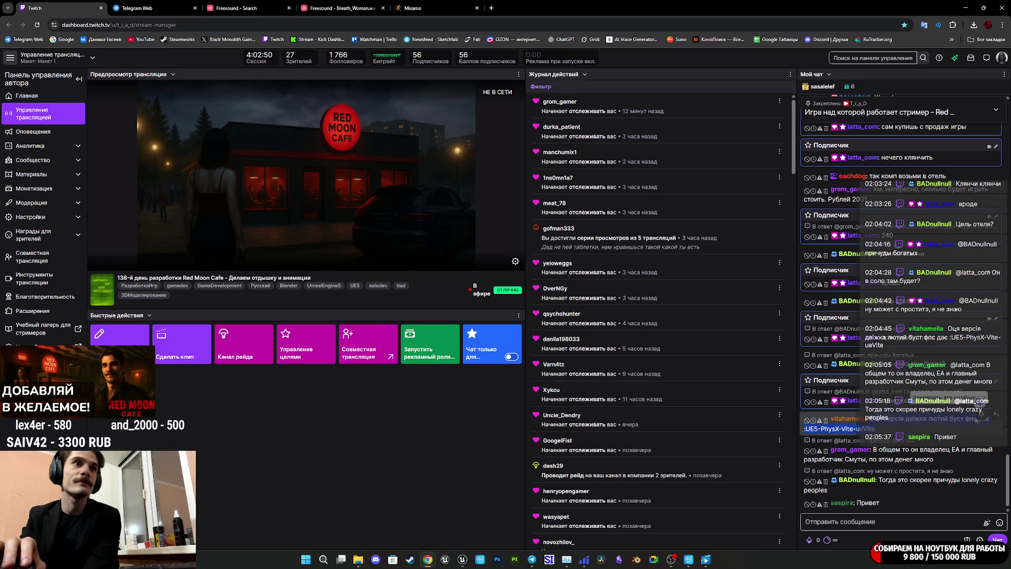
Reload the Twitch stream manager, pause its stream preview, and return to the Unreal window
mouse_move(902, 397)
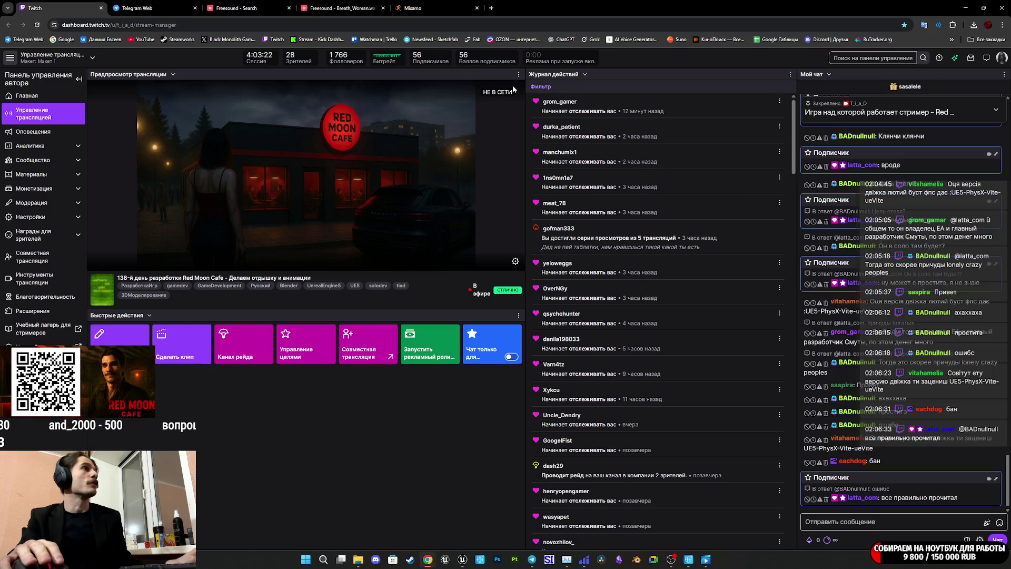
left_click(38, 25)
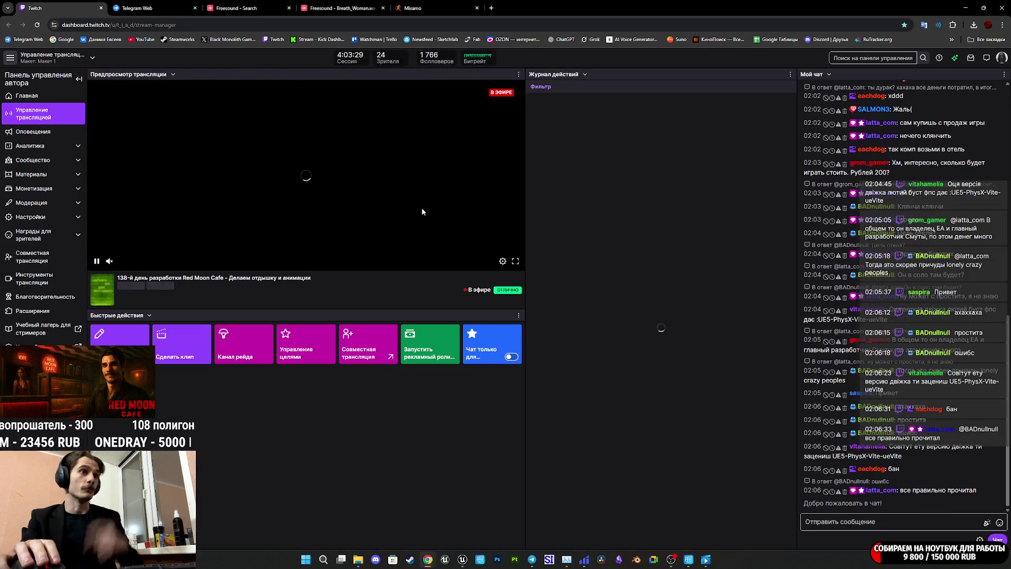
left_click(97, 261)
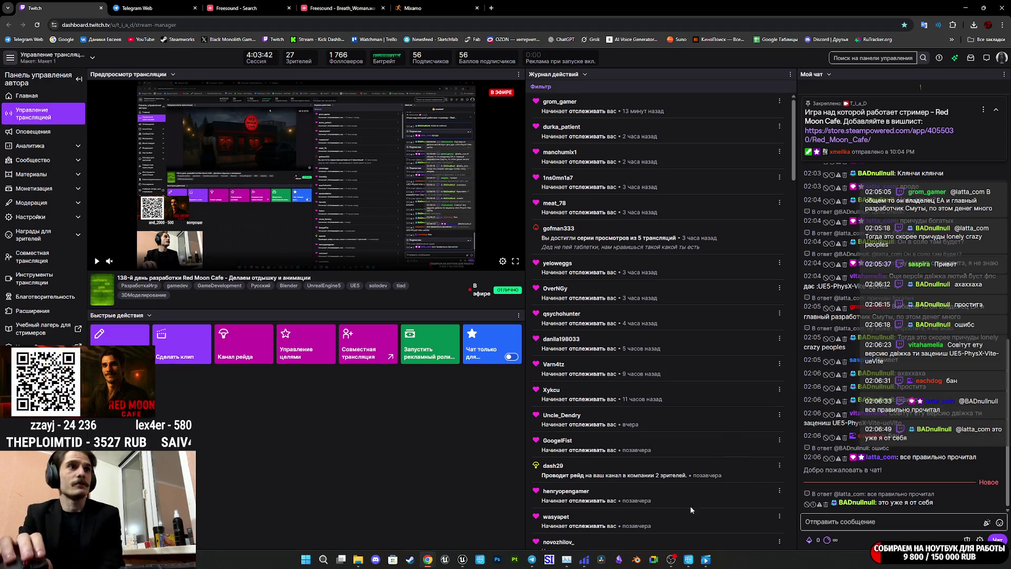
mouse_move(572, 559)
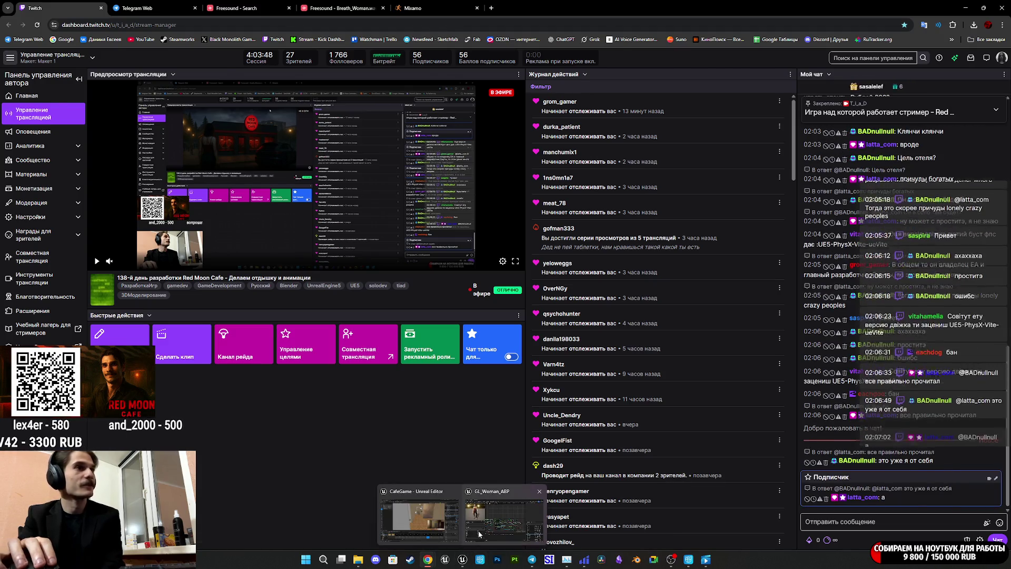
left_click(422, 519)
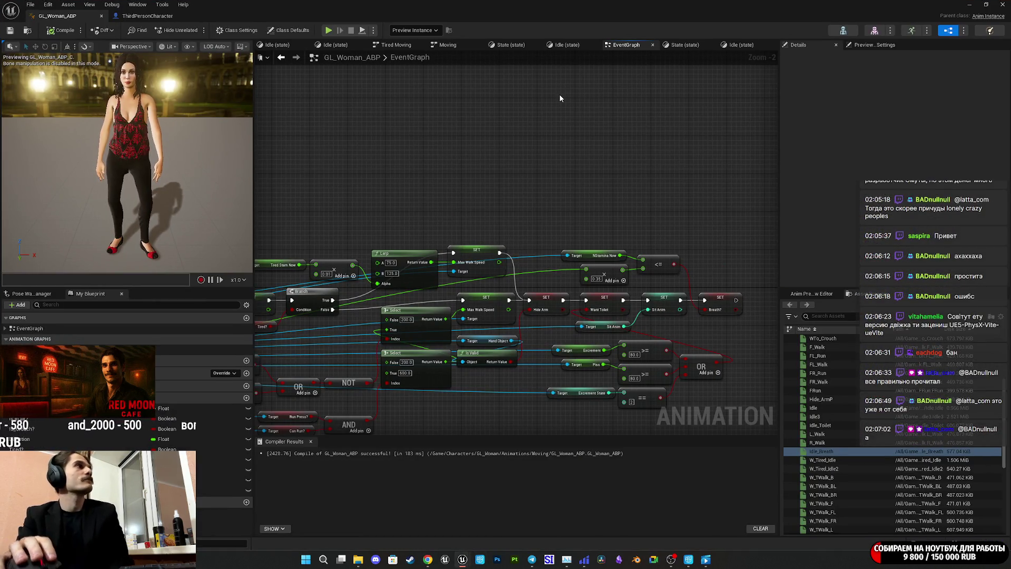
Close the ThirdPersonCharacter blueprint editor and start a play-in-editor session with Alt+P
left_click(141, 16)
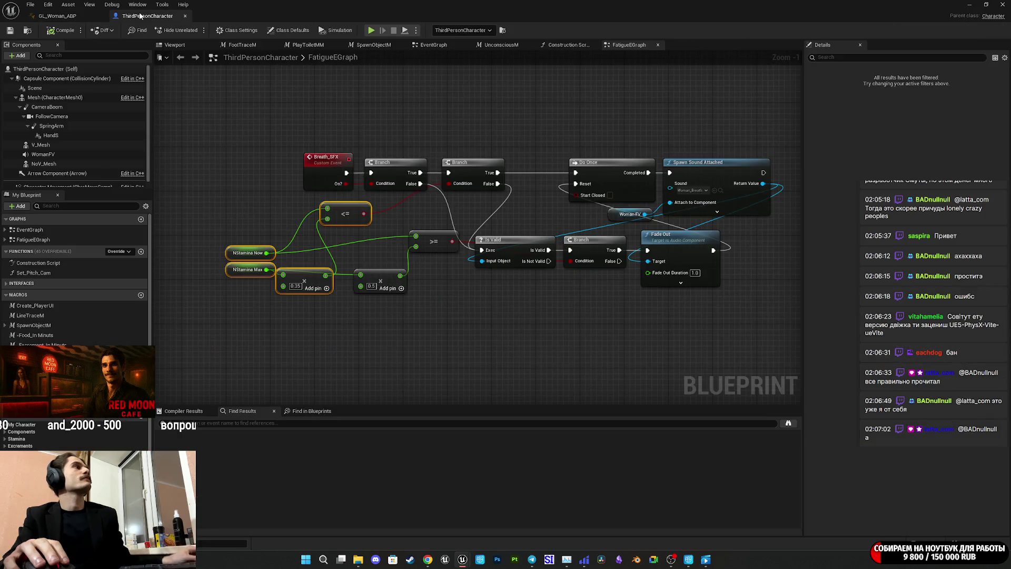
left_click(970, 4)
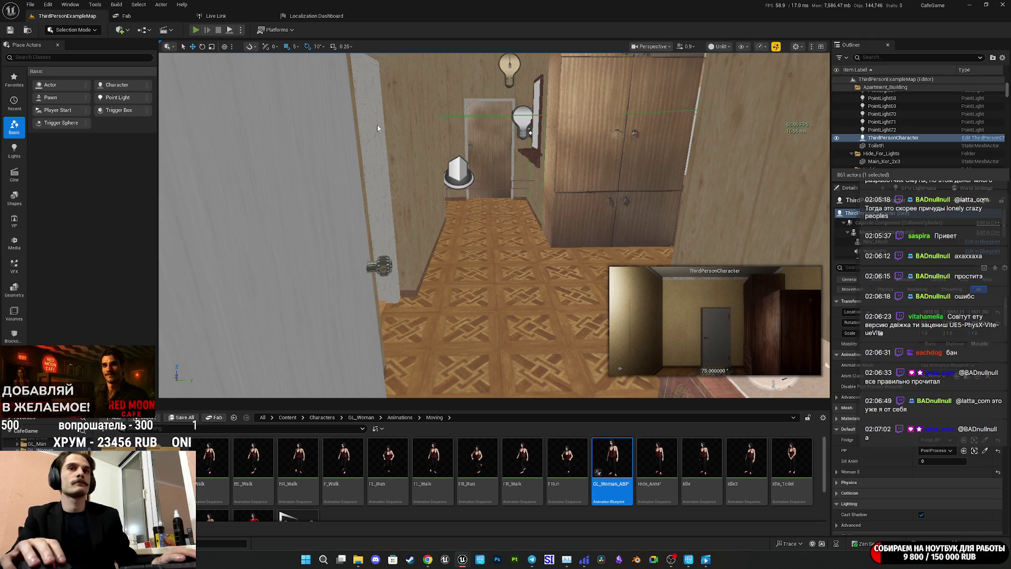
key("alt+p")
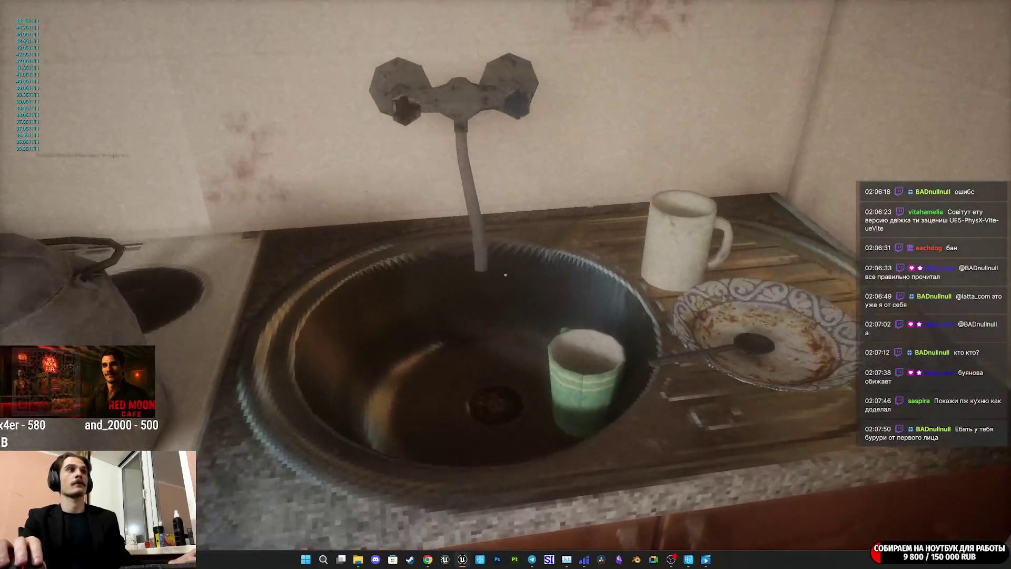
Look over the kitchen window plant, then walk up to the stove and back away
key("w")
key("d")
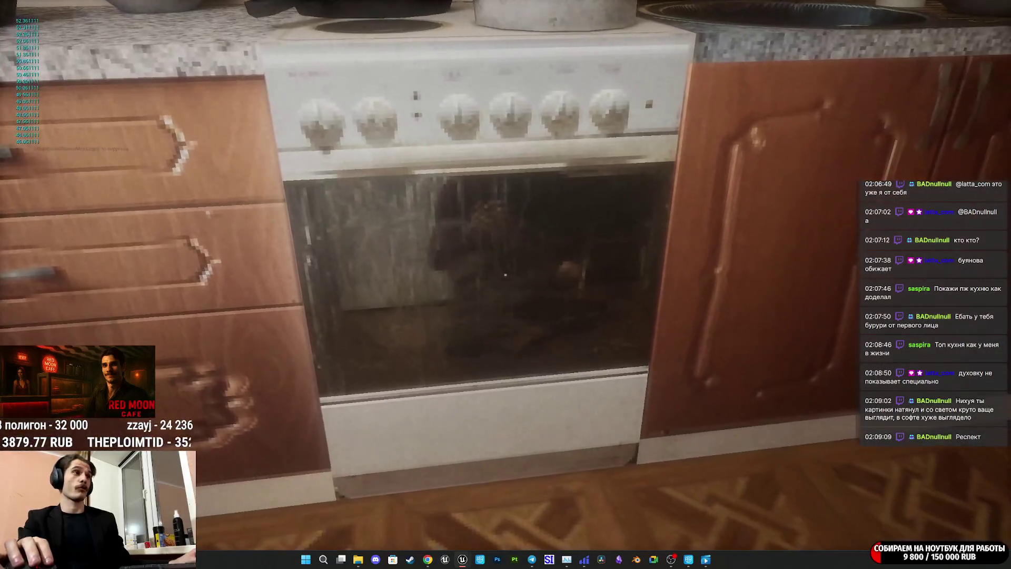
key("w")
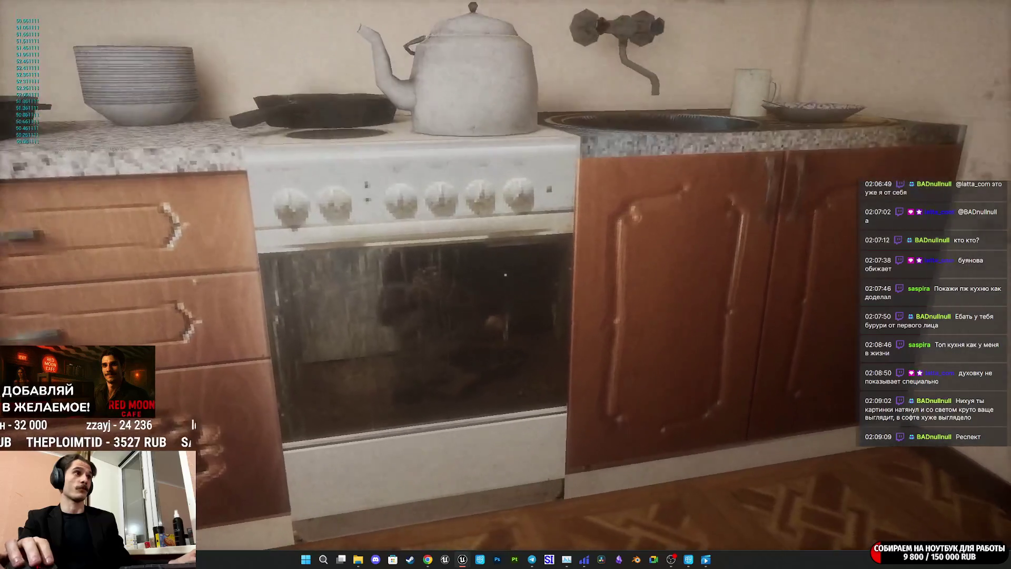
key("w")
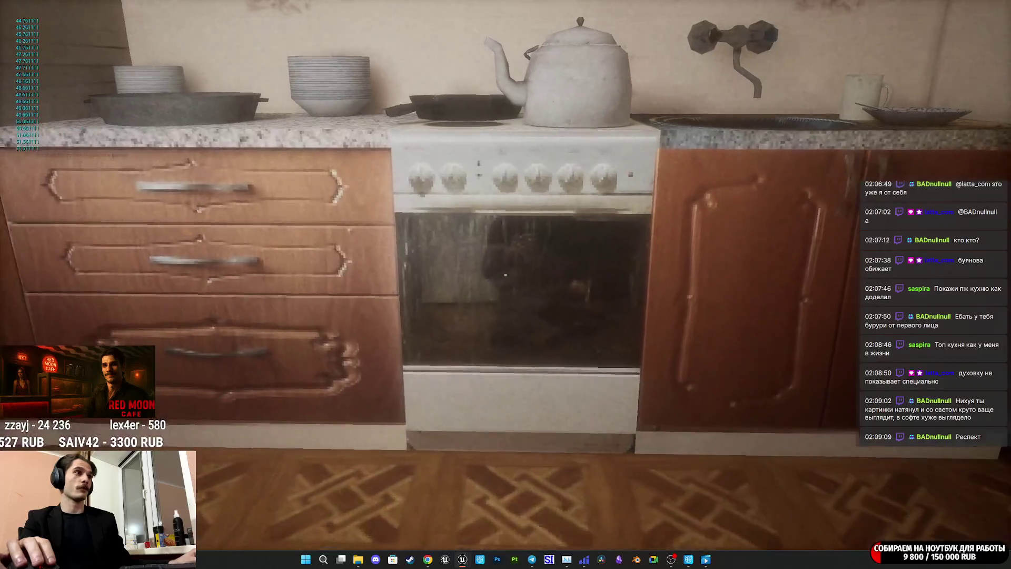
key("s")
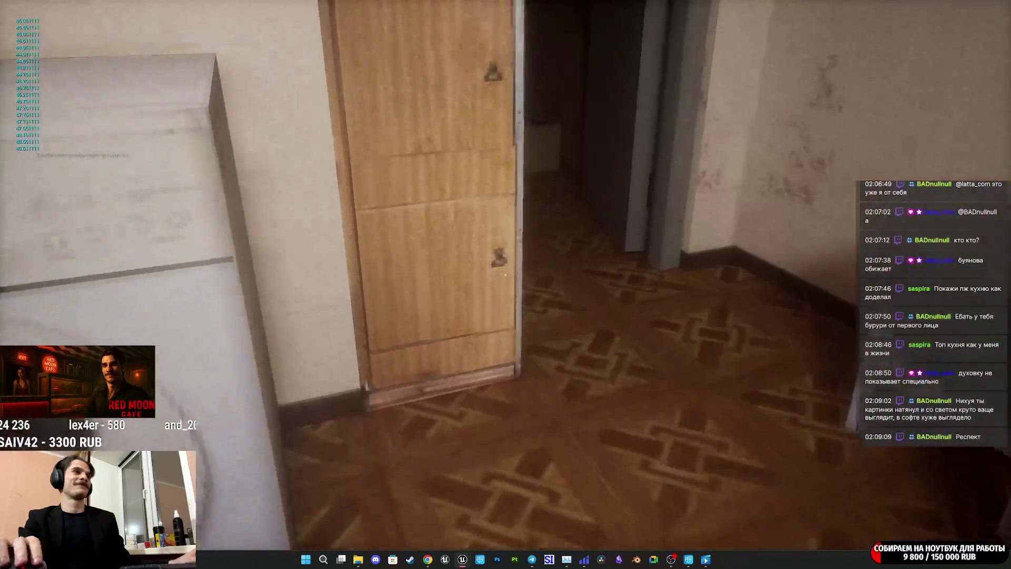
Walk through the hallway past the wardrobe and into the living room toward the woman
key("w")
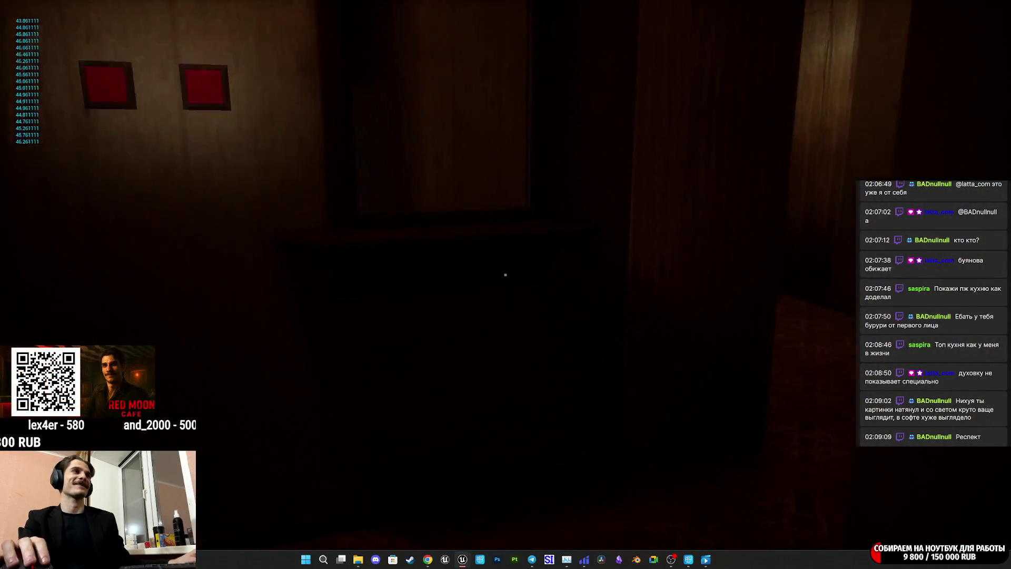
key("w")
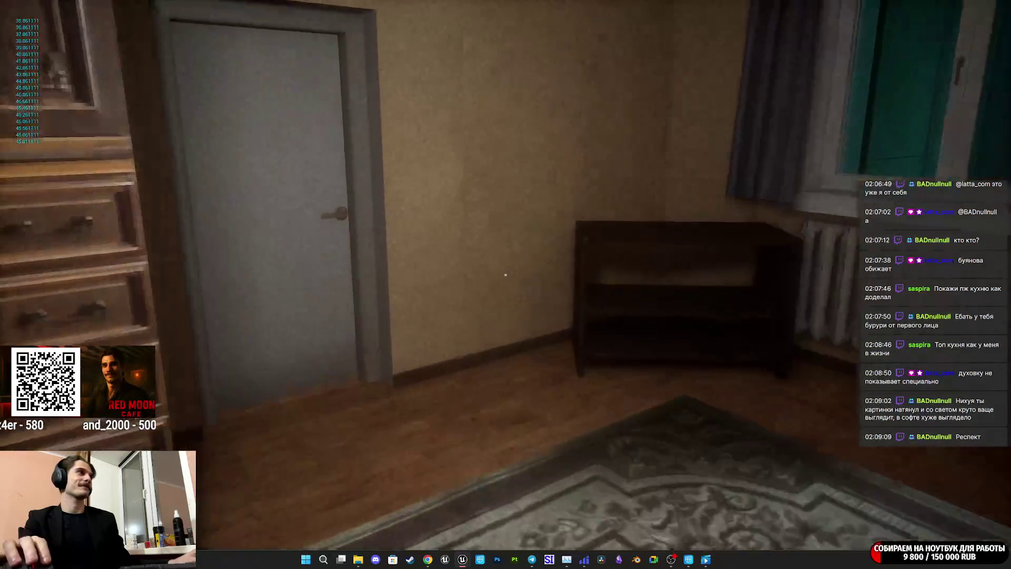
key("s")
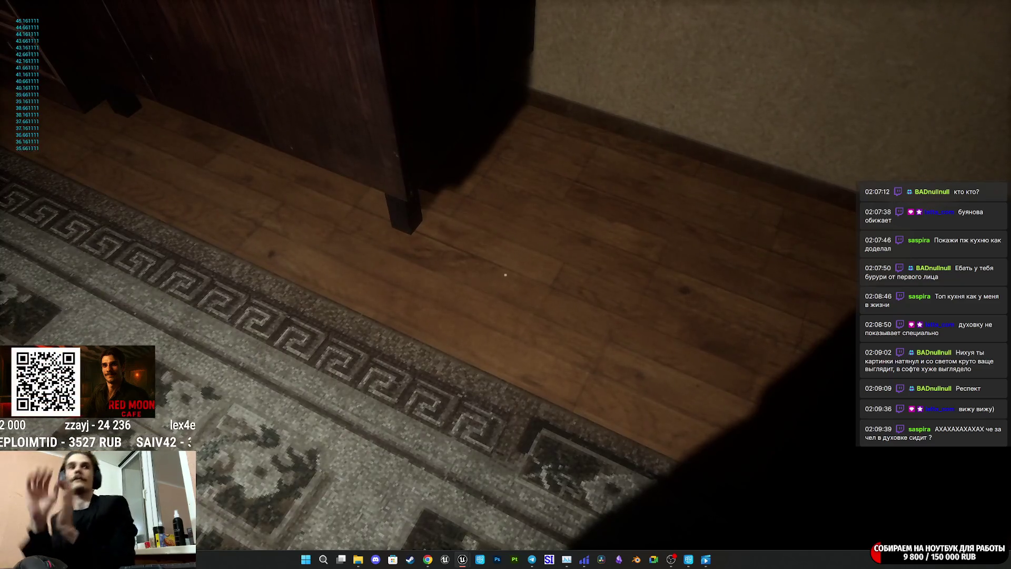
key("w")
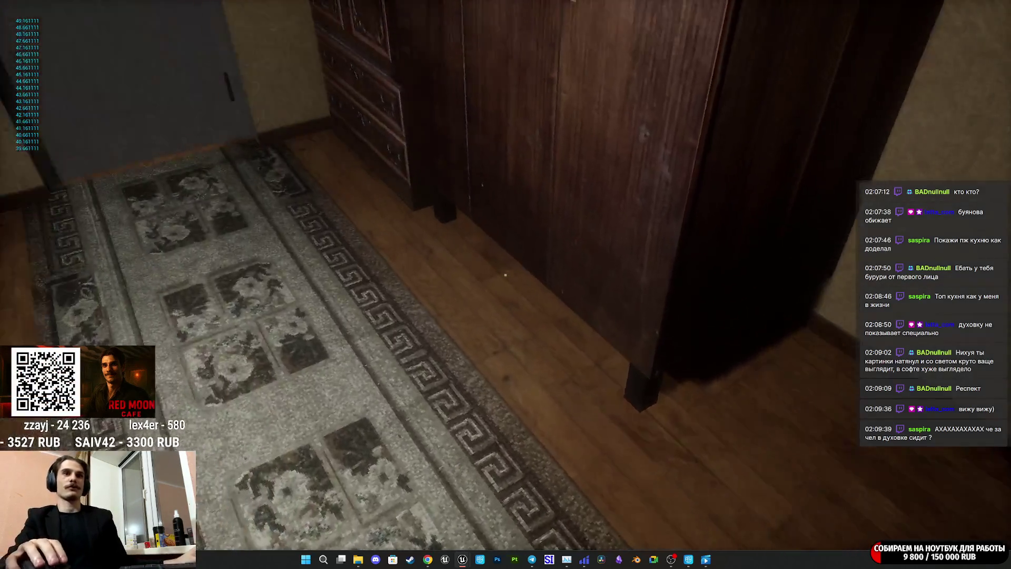
key("w")
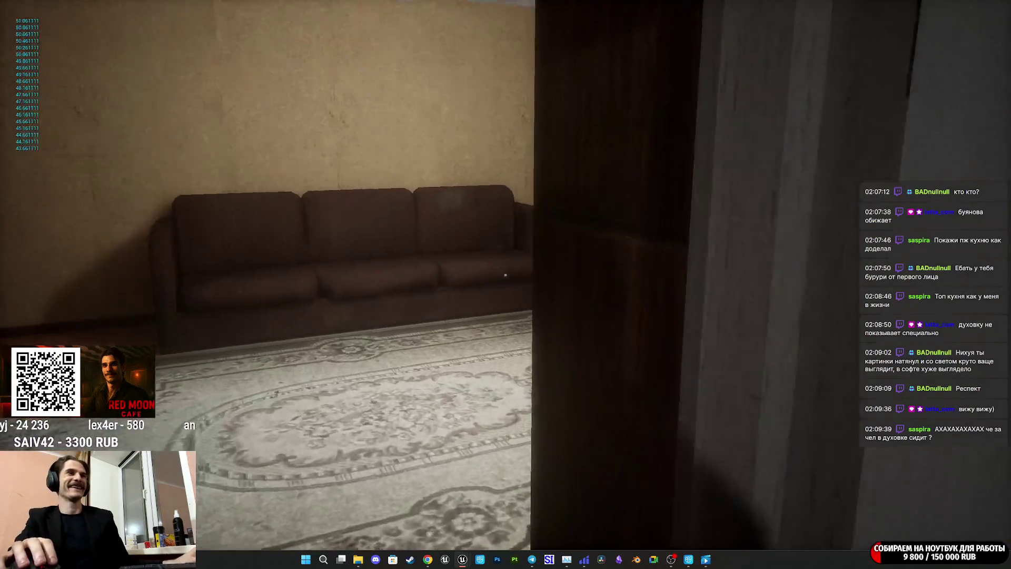
key("w")
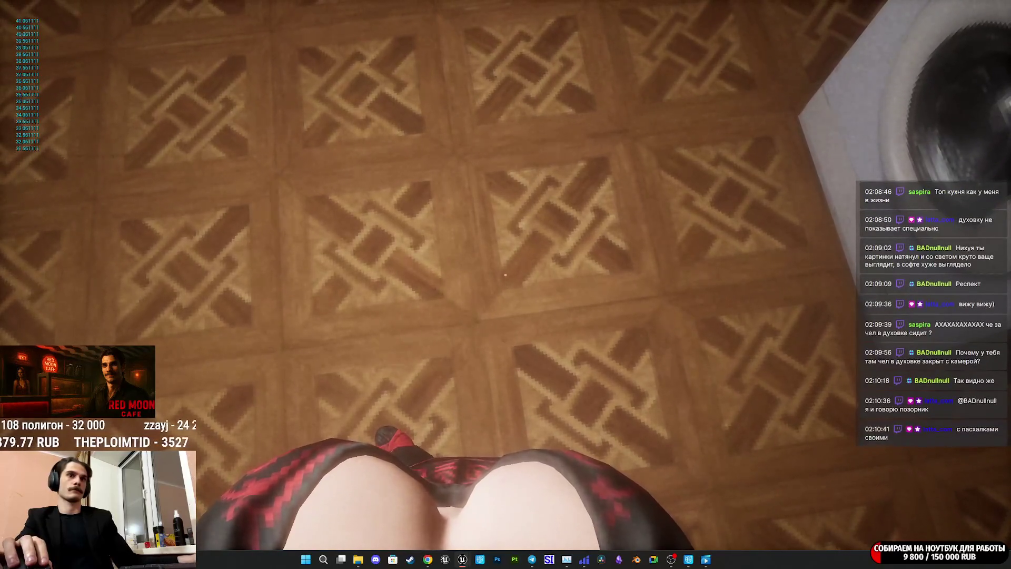
Stop play, restore the editor layout, and open Moving > TiredWalk > Idle_Breath
key("Escape")
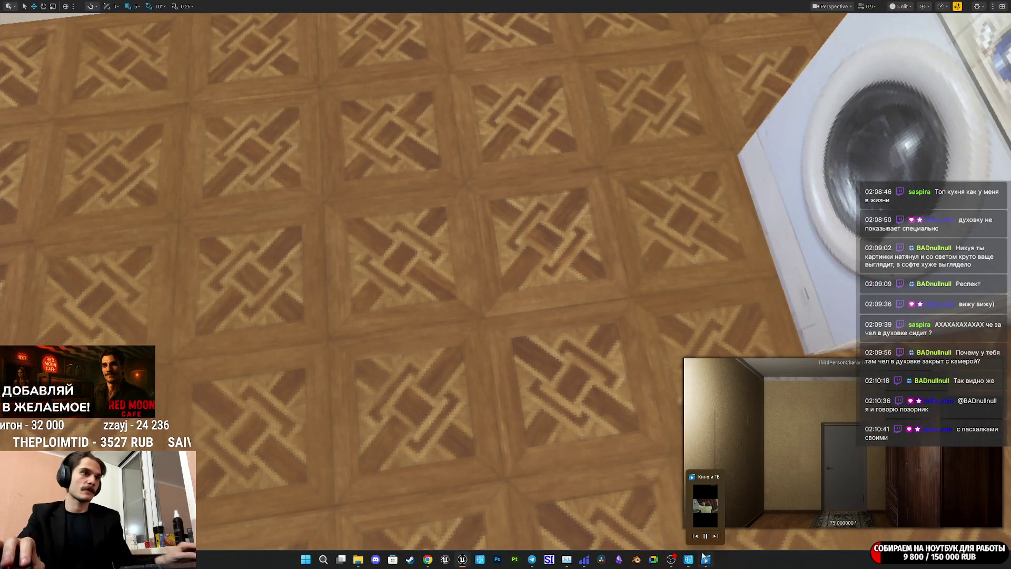
key("F11")
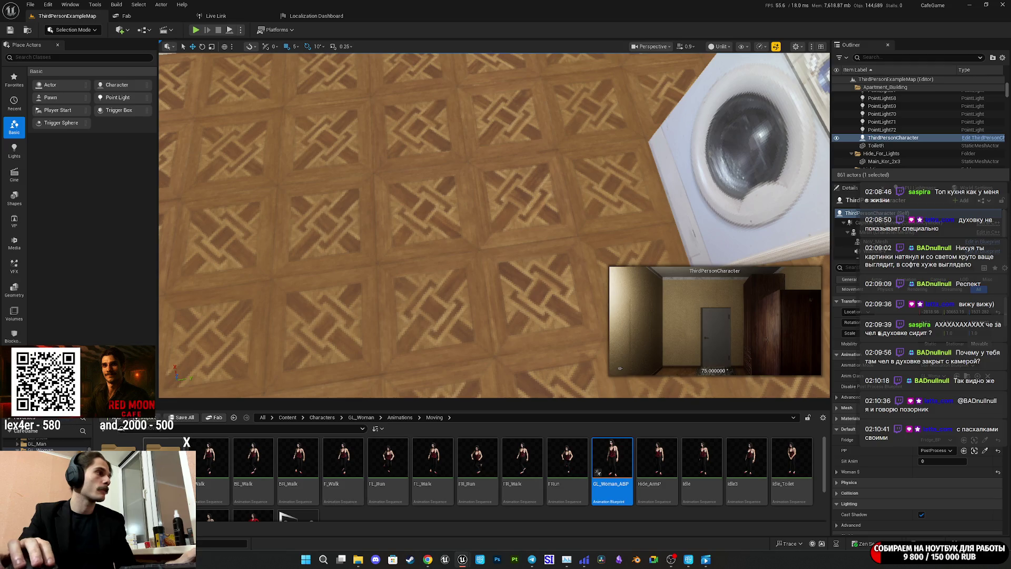
double_click(119, 455)
left_click(434, 418)
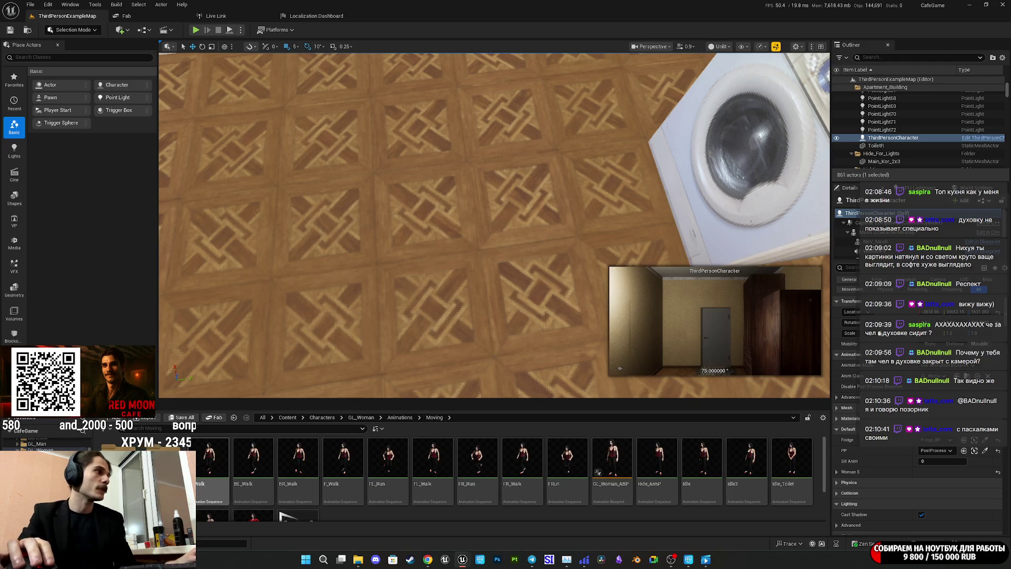
double_click(459, 463)
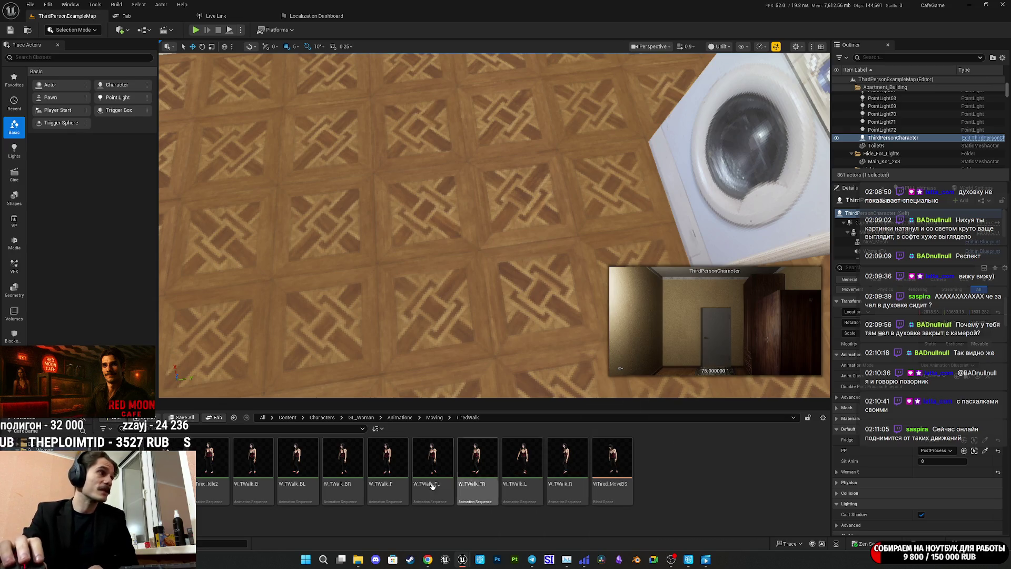
double_click(118, 464)
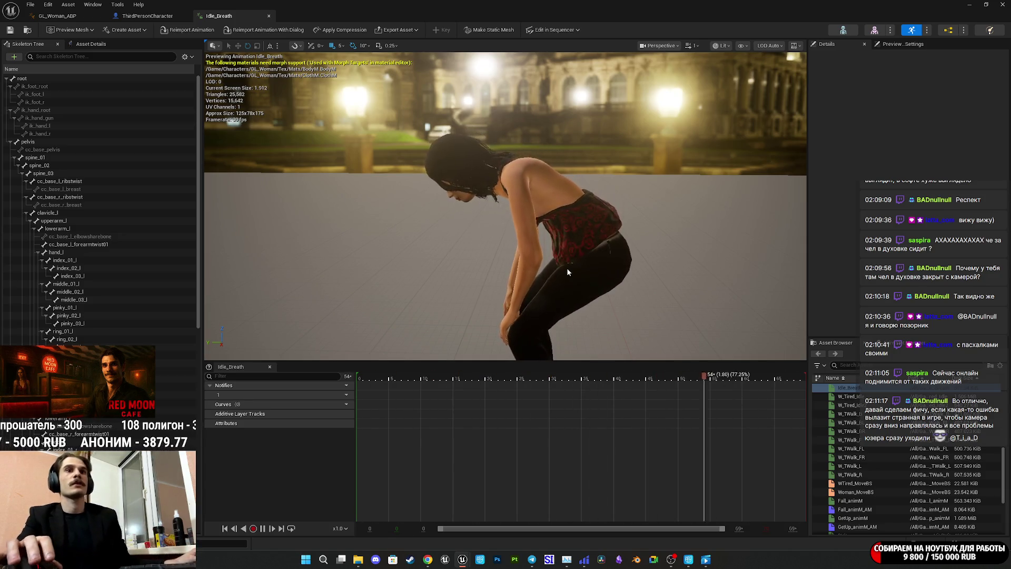
mouse_move(588, 258)
left_mouse_down()
mouse_move(447, 262)
mouse_move(447, 243)
mouse_move(400, 254)
mouse_move(379, 232)
left_mouse_up()
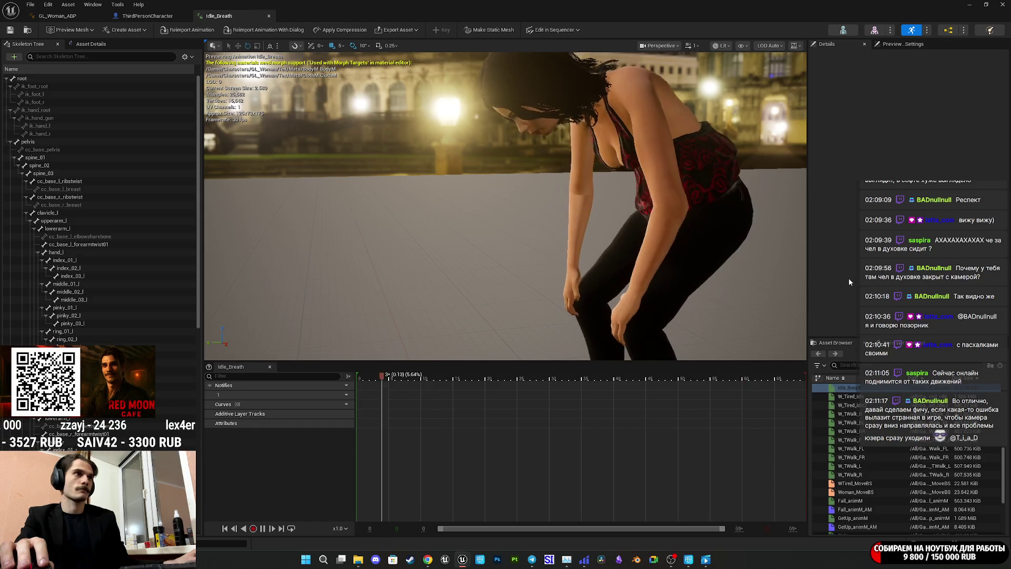
mouse_move(761, 302)
left_mouse_down()
mouse_move(727, 316)
mouse_move(680, 316)
mouse_move(679, 303)
mouse_move(658, 297)
mouse_move(693, 285)
mouse_move(538, 207)
left_mouse_up()
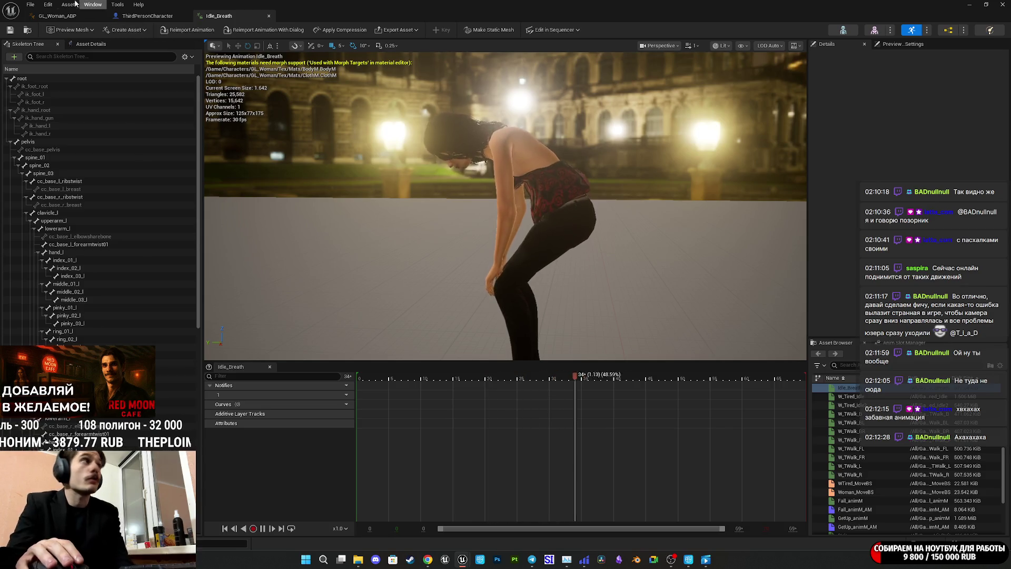
left_click_drag(67, 19, 139, 17)
Glance at the fatigue graph, then check the GL_Woman_ABP and Idle_Breath tabs
left_click(62, 15)
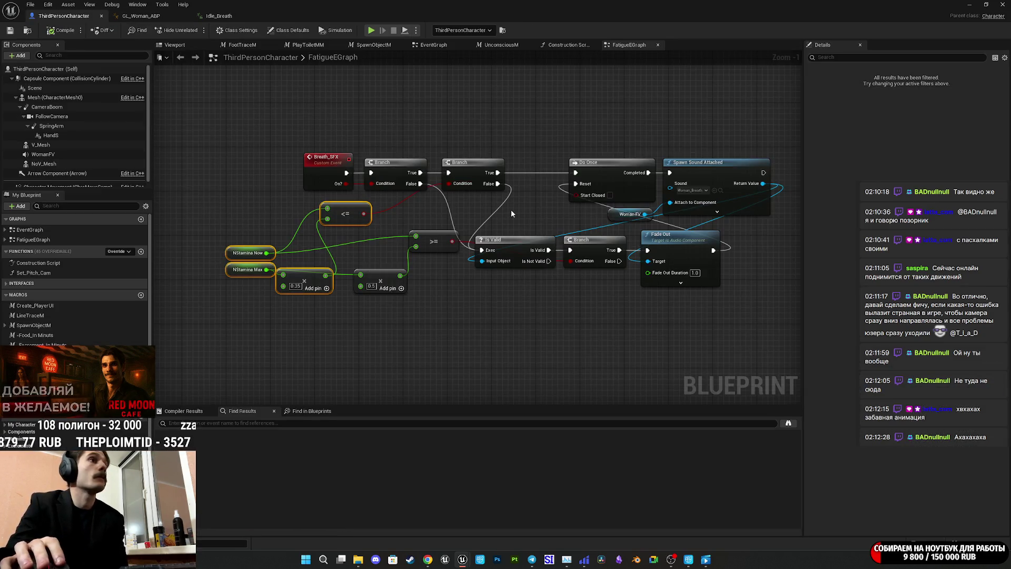
left_click(521, 301)
left_click_drag(520, 301, 448, 320)
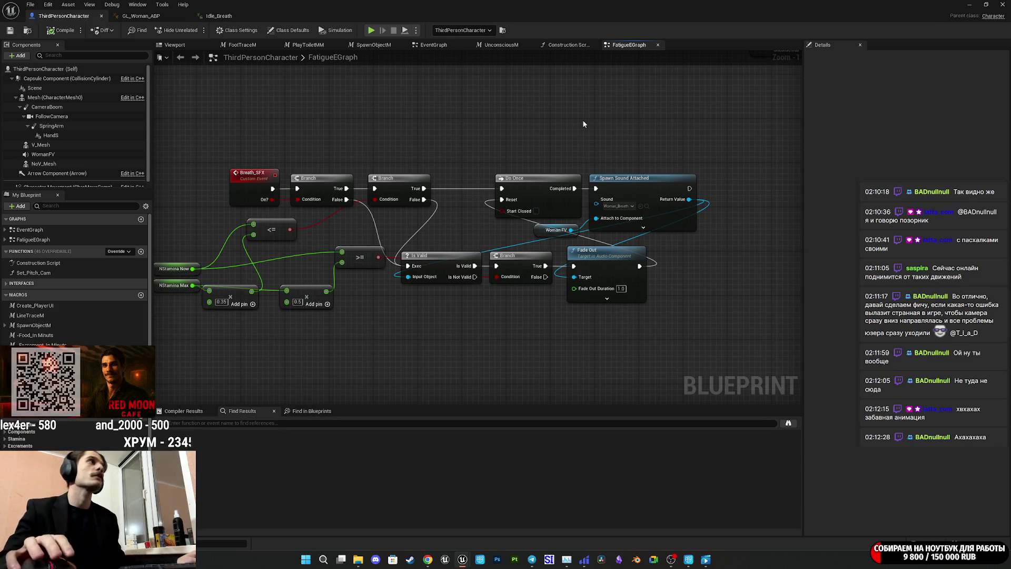
left_click(156, 16)
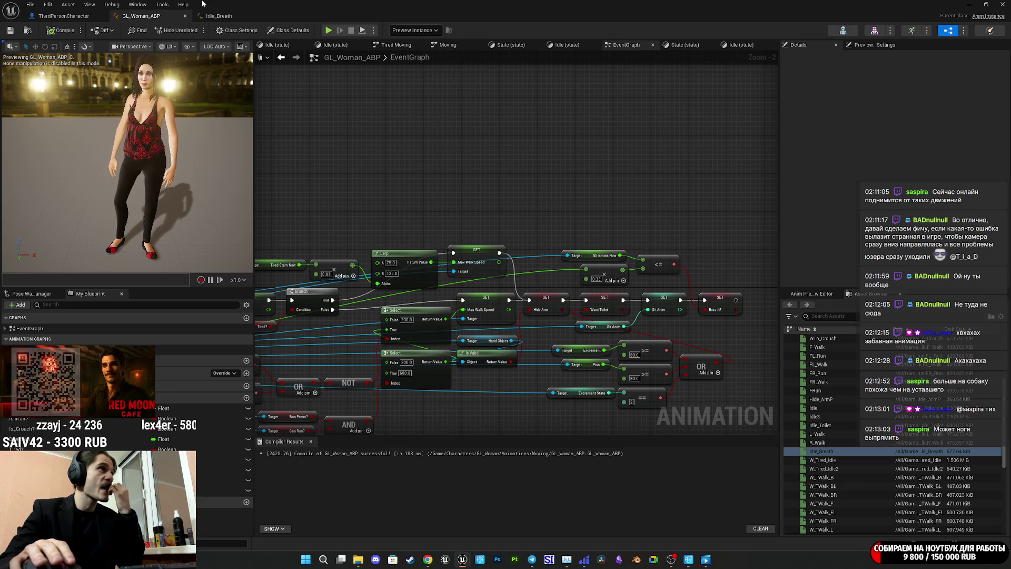
left_click(218, 15)
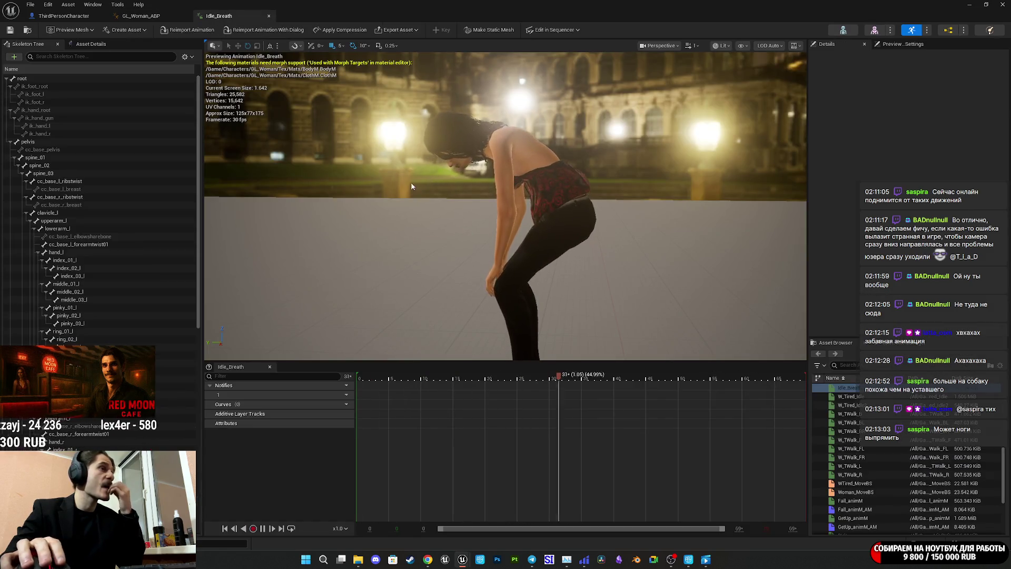
Return to FatigueEGraph and zoom around the lower Stamina nodes, then go to EventGraph
left_click(64, 17)
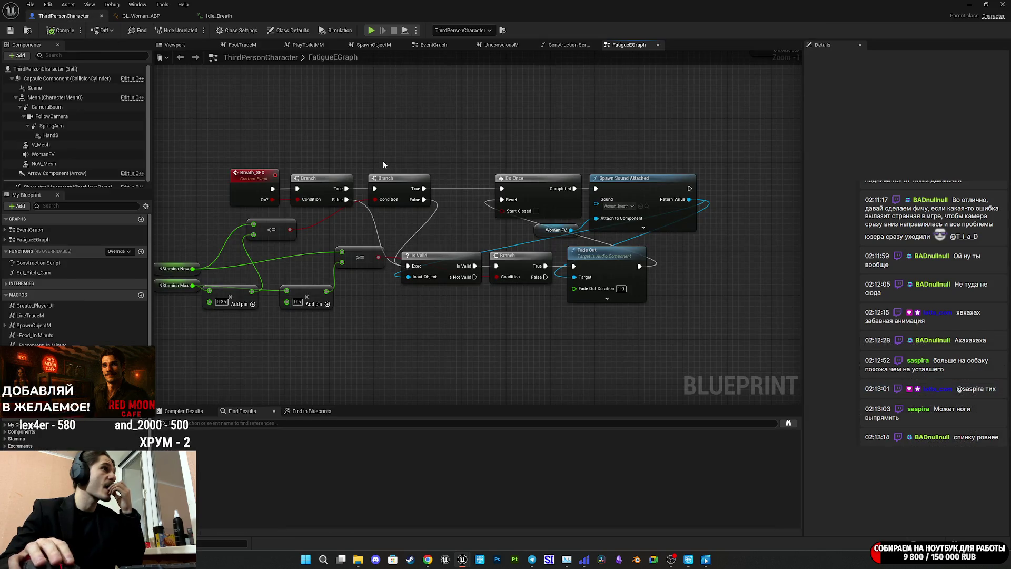
scroll(311, 140, "down", 10)
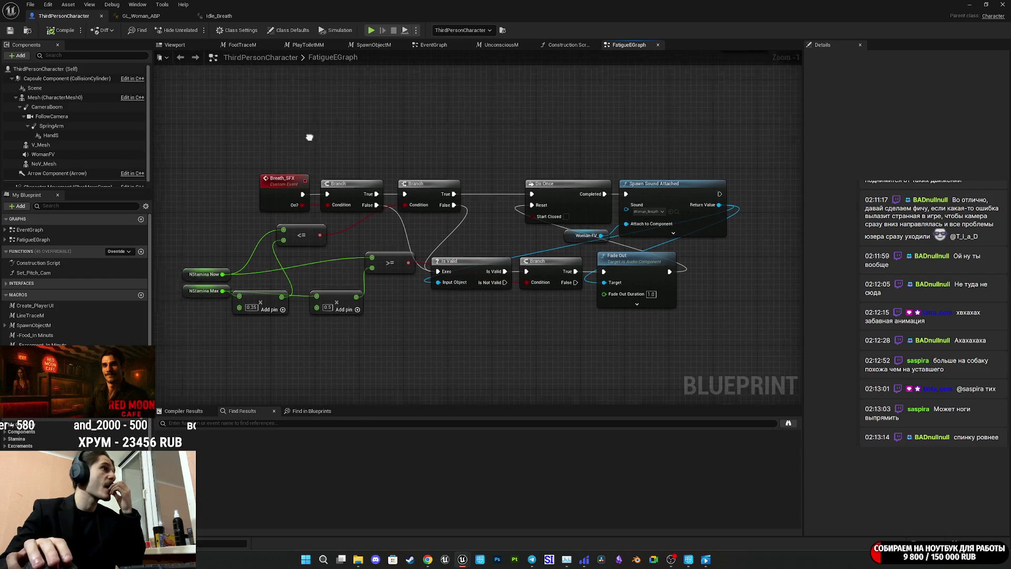
scroll(447, 279, "up", 6)
scroll(445, 283, "down", 6)
scroll(445, 283, "up", 6)
scroll(245, 338, "up", 1)
left_click_drag(250, 259, 511, 292)
scroll(532, 316, "down", 6)
scroll(482, 224, "up", 6)
scroll(488, 231, "down", 4)
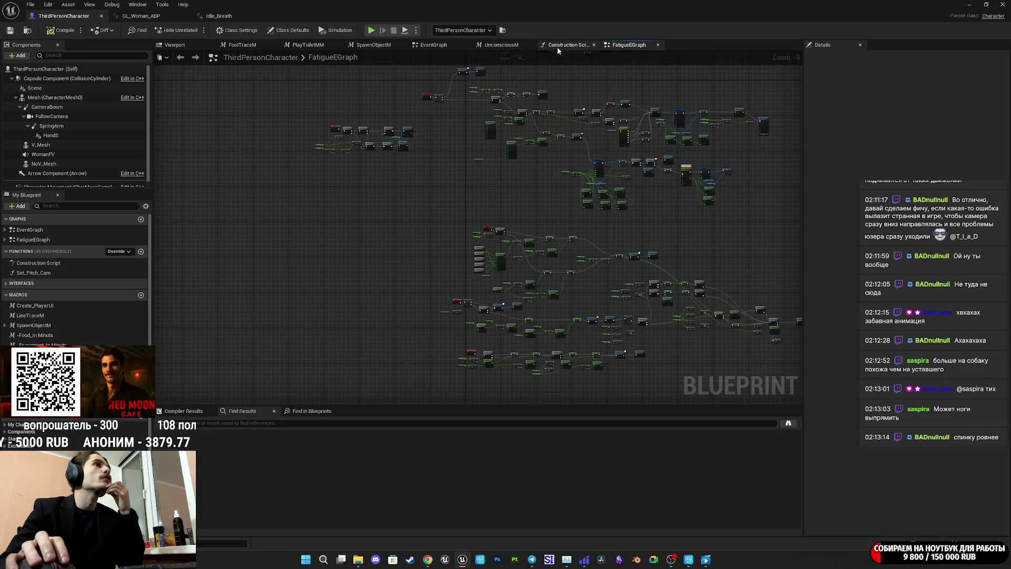
left_click(433, 44)
Move the Event BeginPlay and Set Pitch Cam nodes left in the EventGraph
left_click_drag(363, 139, 450, 201)
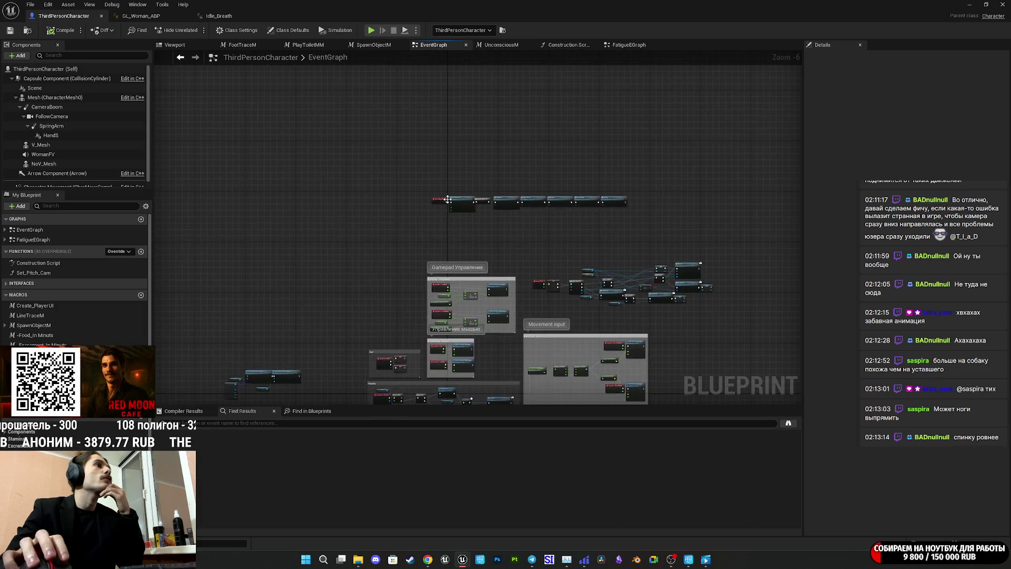
scroll(450, 202, "up", 7)
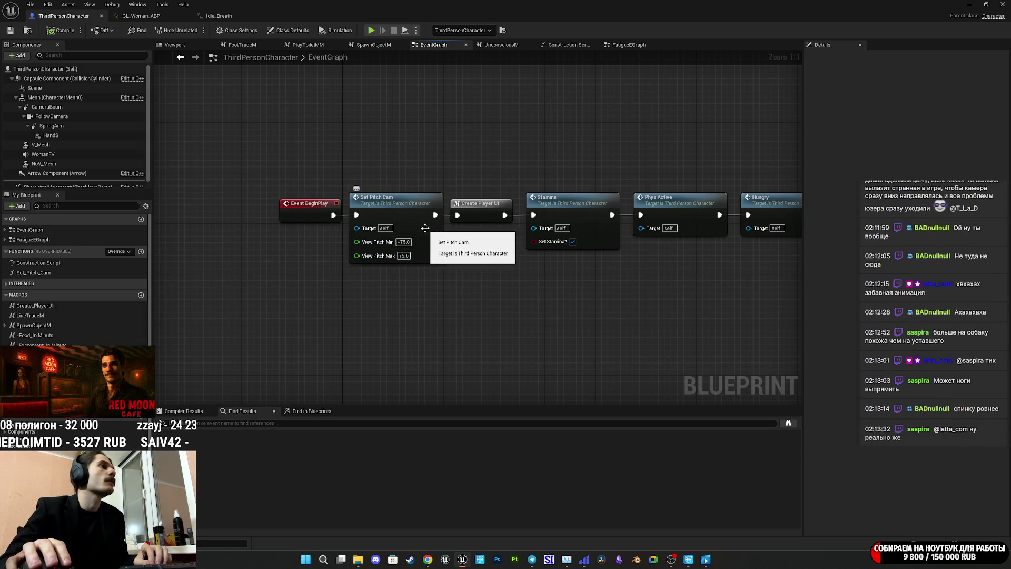
left_click_drag(463, 240, 492, 226)
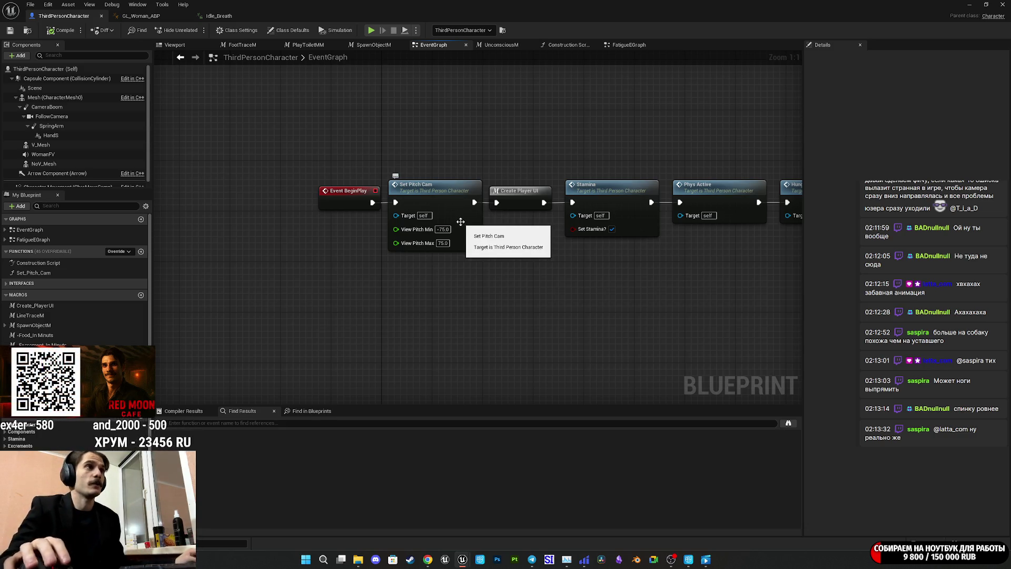
left_click_drag(494, 230, 564, 240)
left_click_drag(519, 280, 406, 185)
mouse_move(540, 230)
left_mouse_down()
mouse_move(476, 229)
mouse_move(587, 232)
left_mouse_up()
left_click(537, 233)
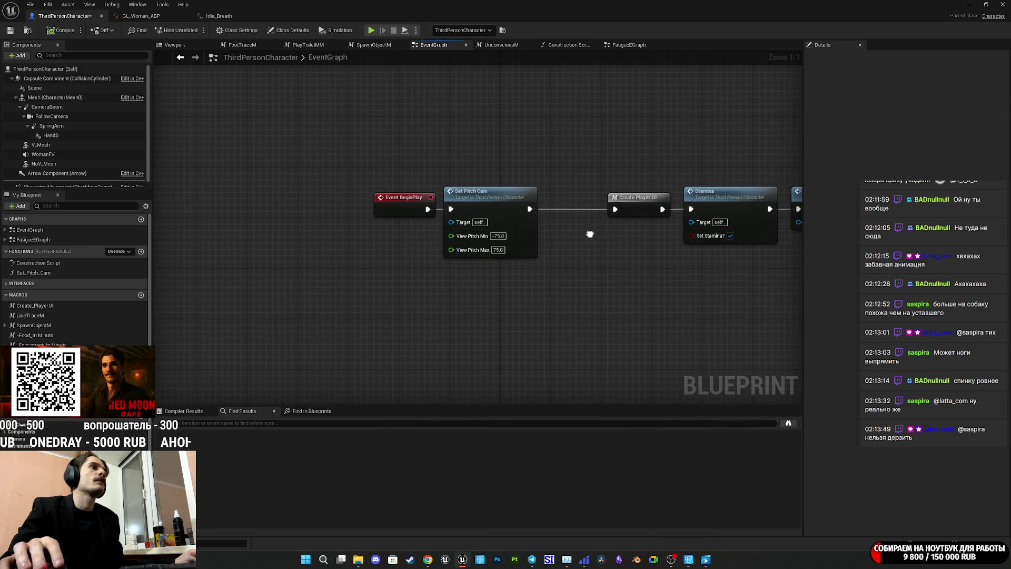
Set Set Pitch Cam's View Pitch Min to -85 and go back to the level
left_click(524, 232)
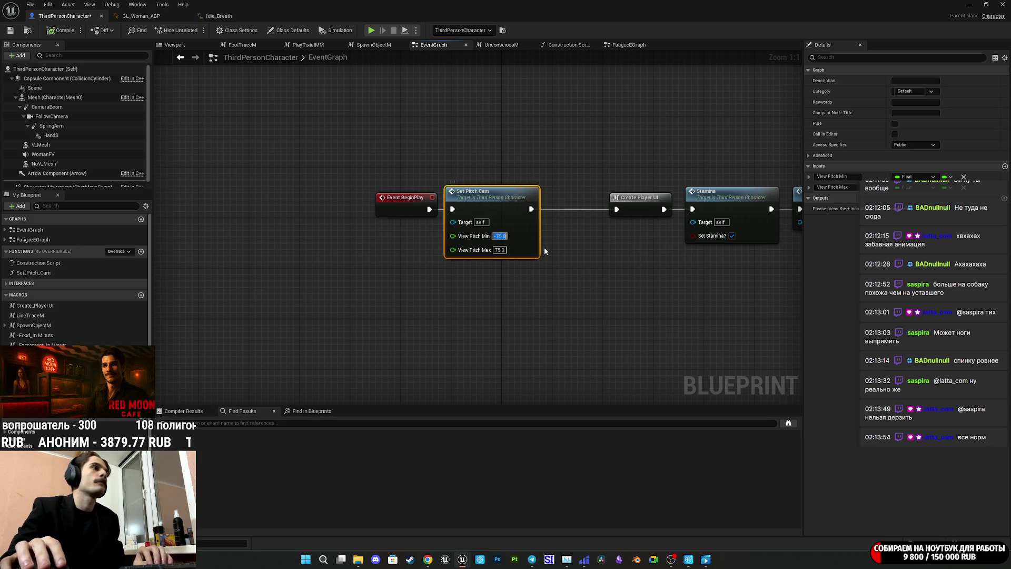
type("-85")
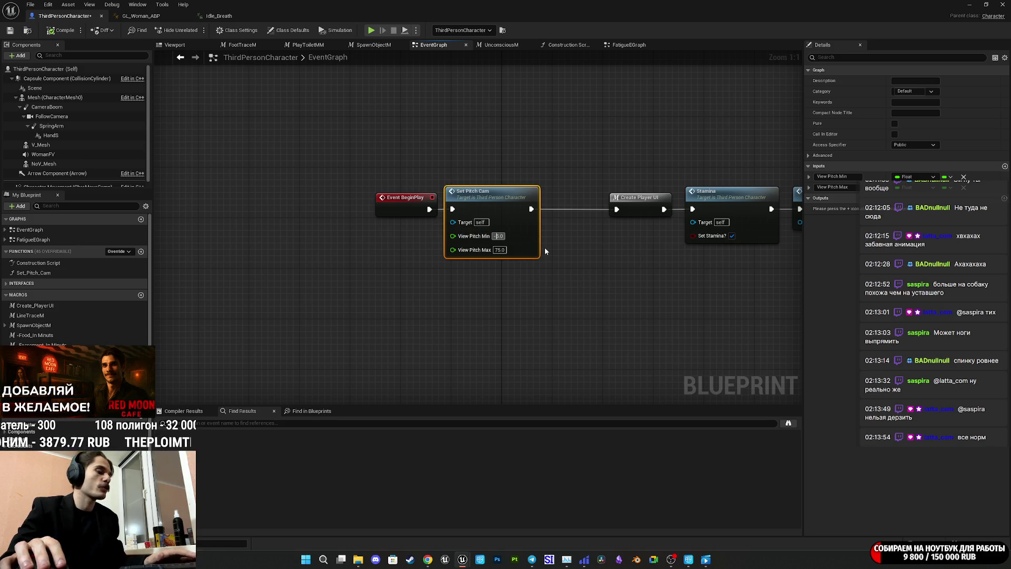
key("Return")
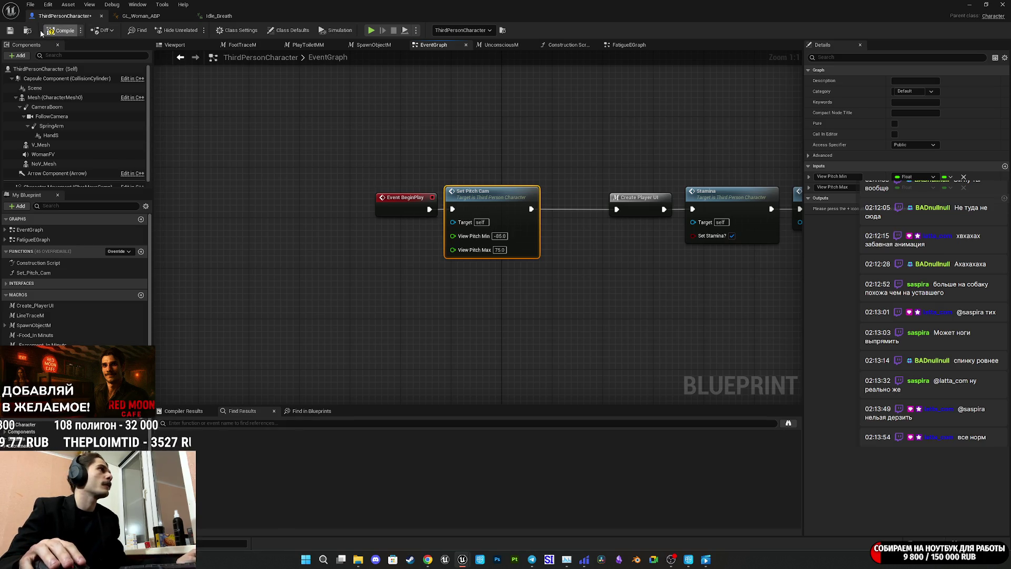
left_click(968, 5)
left_click(195, 30)
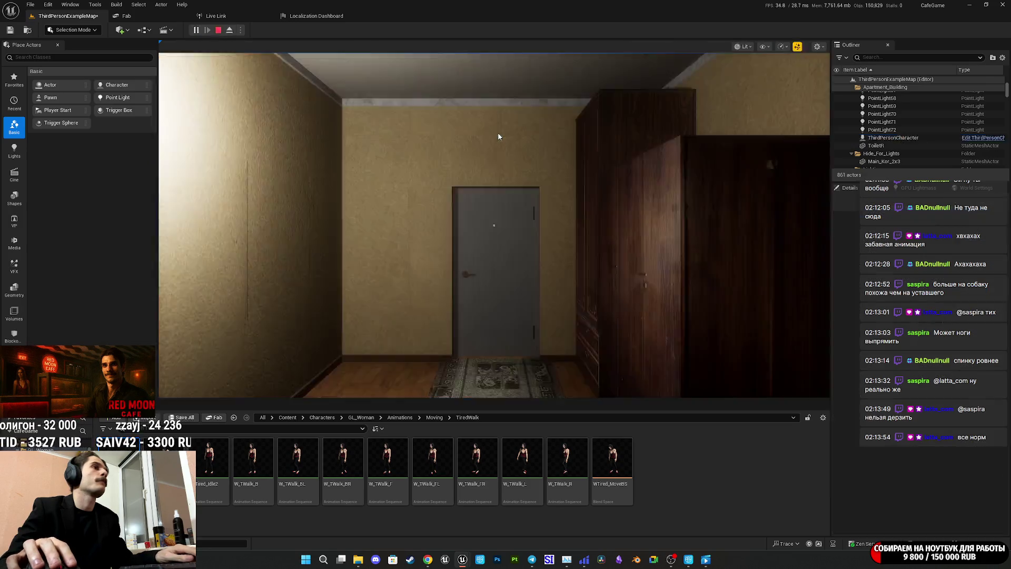
Play-test fullscreen looking down at the character, then stop and return to the blueprint
key("F11")
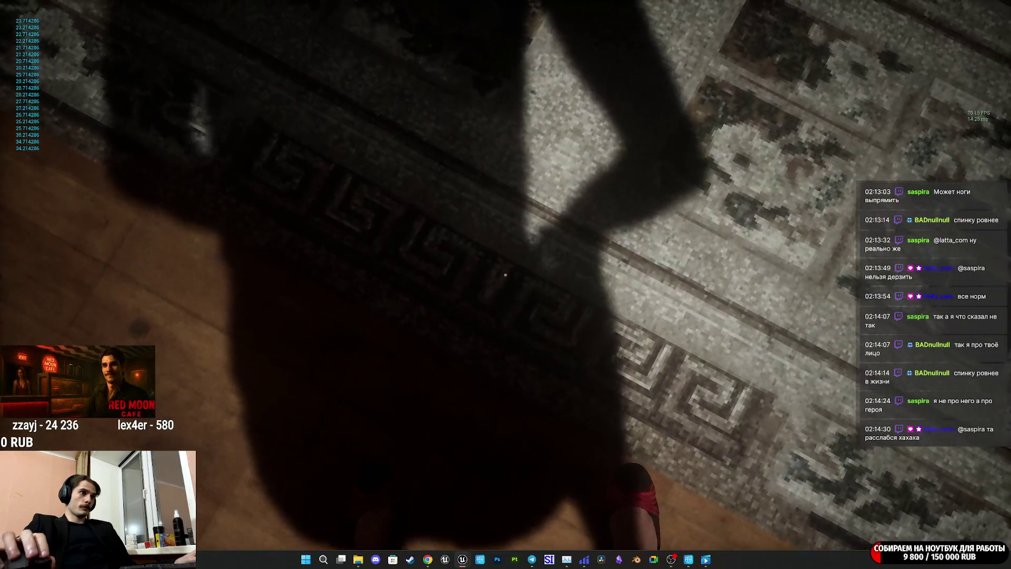
key("Escape")
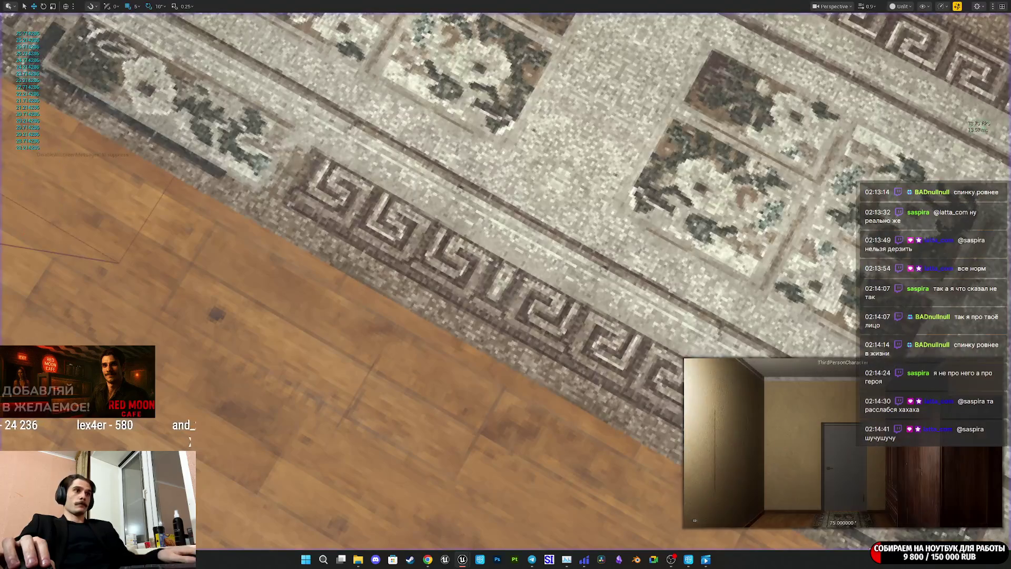
mouse_move(462, 560)
left_click(526, 506)
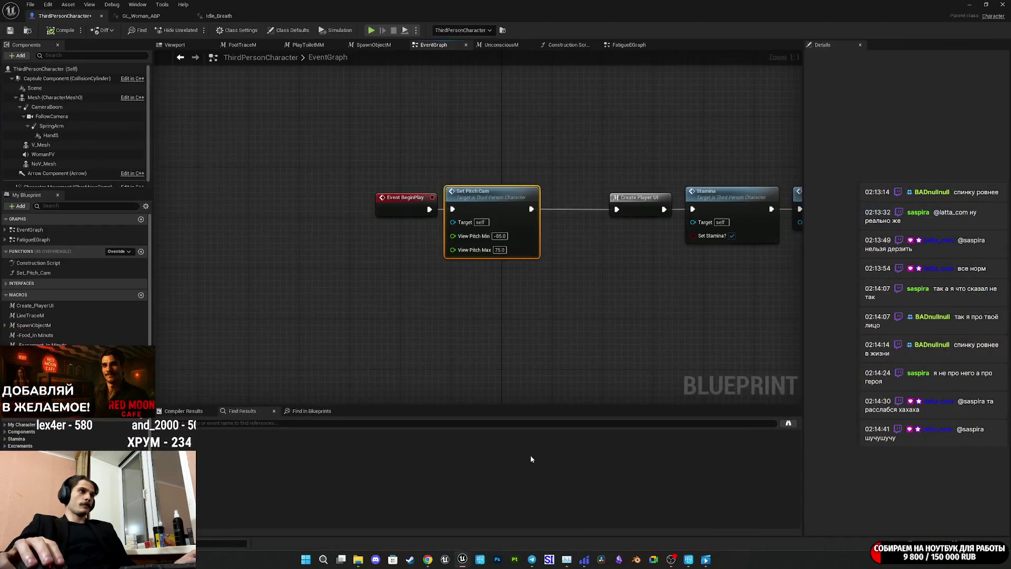
Change Set Pitch Cam's View Pitch Min back to -75
left_click(500, 236)
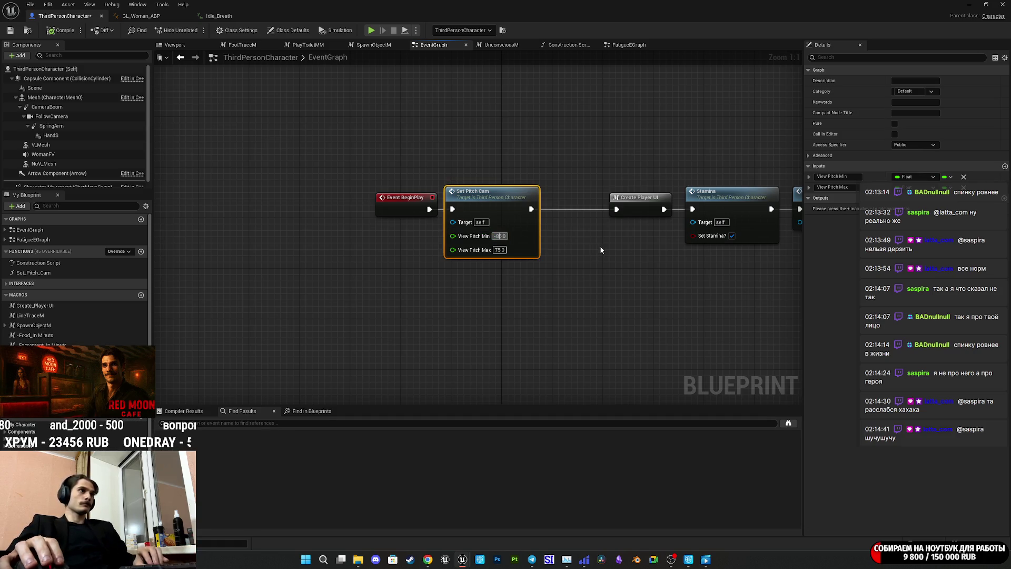
type("-5")
key("Return")
type("7")
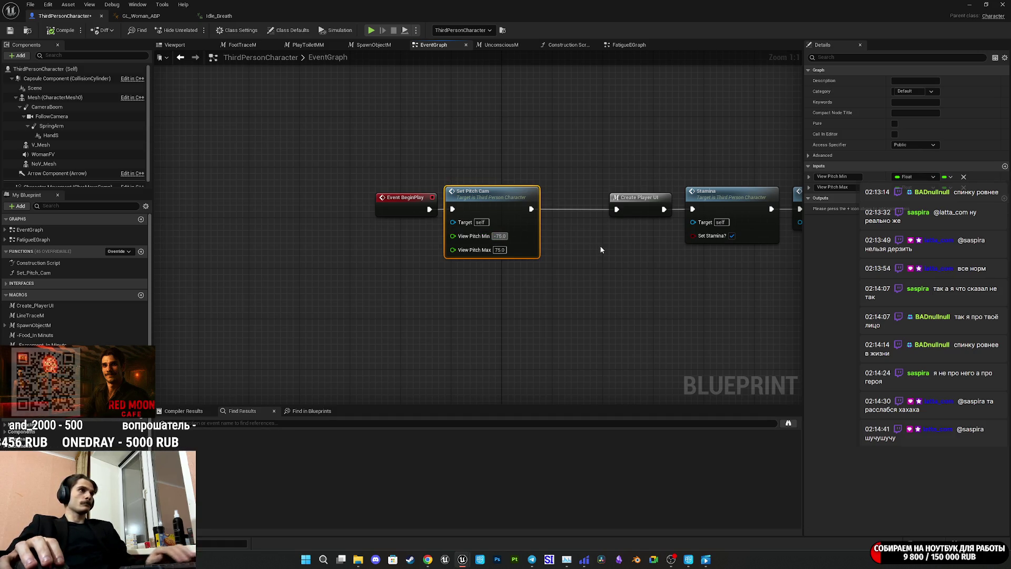
key("Return")
Shift the BeginPlay and Set Pitch Cam nodes right and browse the PHit, Lerp and Select nodes
left_click_drag(463, 271, 390, 211)
left_click_drag(525, 210, 568, 211)
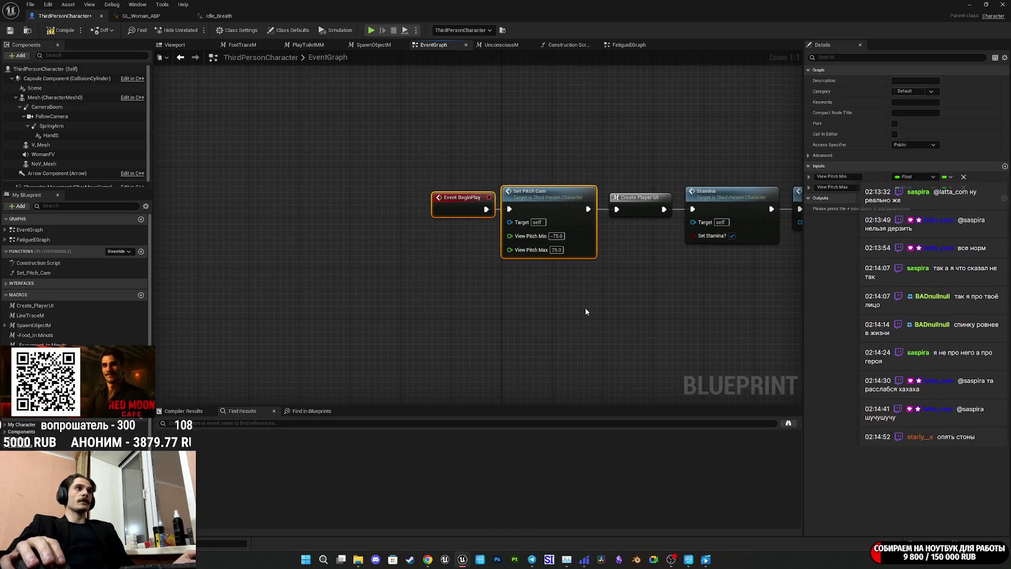
left_click(581, 321)
scroll(580, 320, "down", 9)
mouse_move(598, 257)
left_mouse_down()
mouse_move(567, 154)
mouse_move(493, 218)
left_mouse_up()
scroll(443, 342, "up", 6)
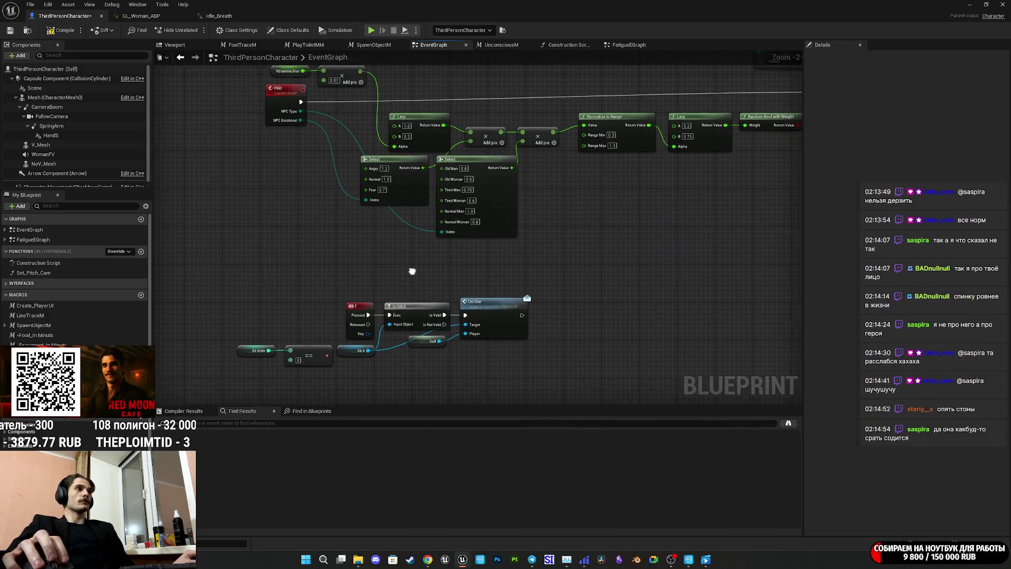
left_click_drag(414, 271, 482, 304)
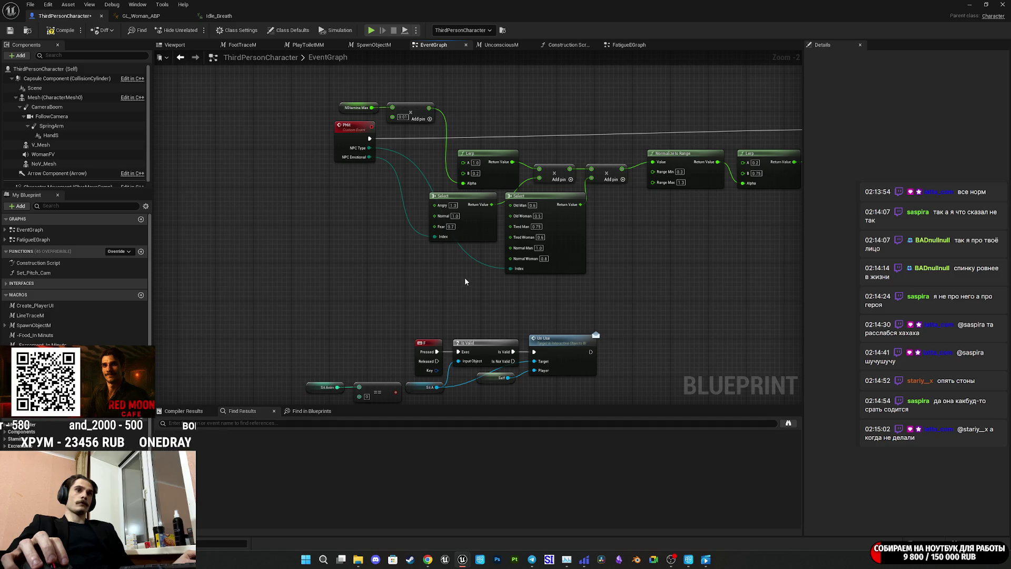
left_click_drag(542, 304, 540, 186)
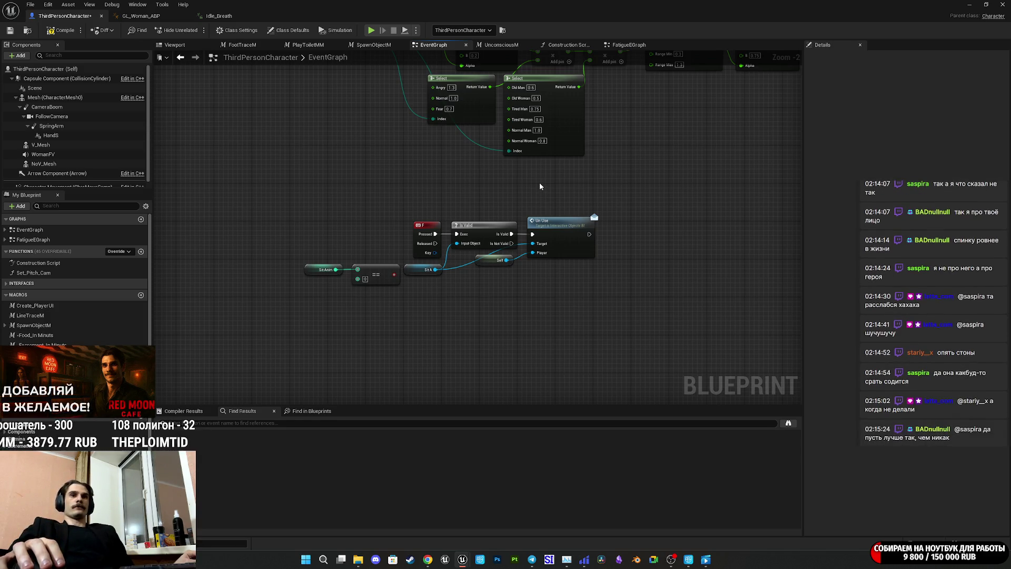
scroll(471, 199, "up", 2)
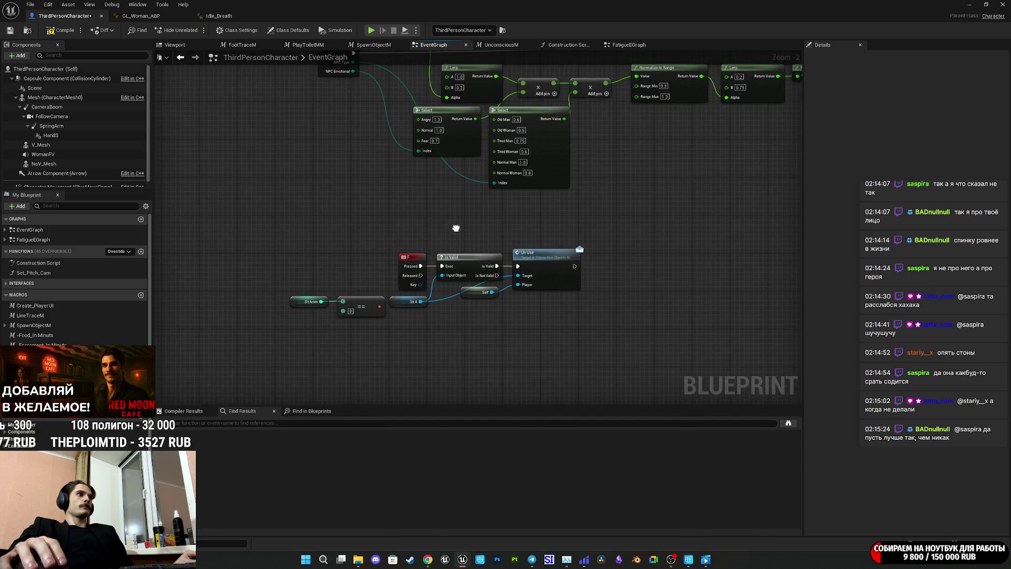
scroll(431, 210, "down", 6)
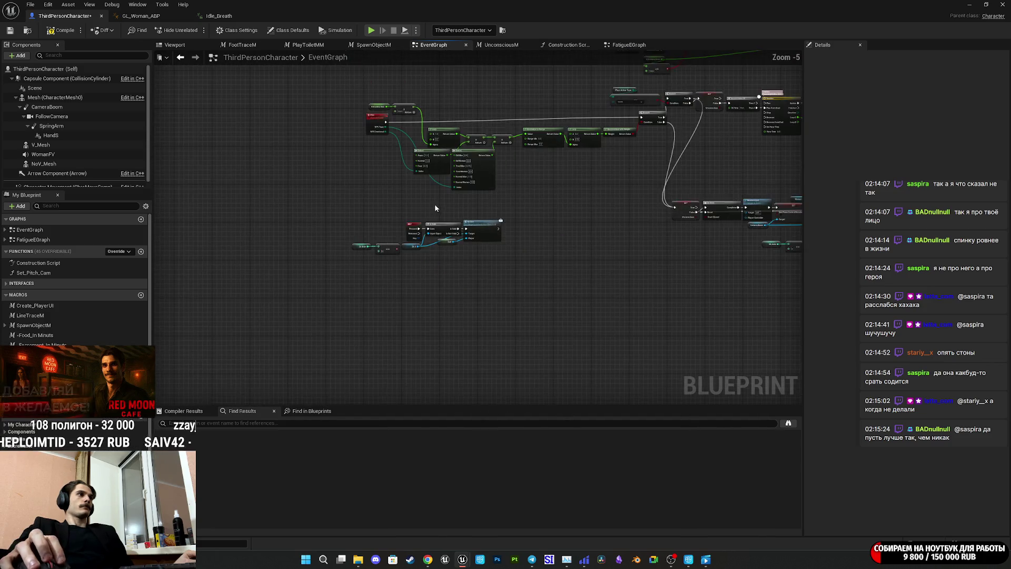
scroll(444, 248, "up", 3)
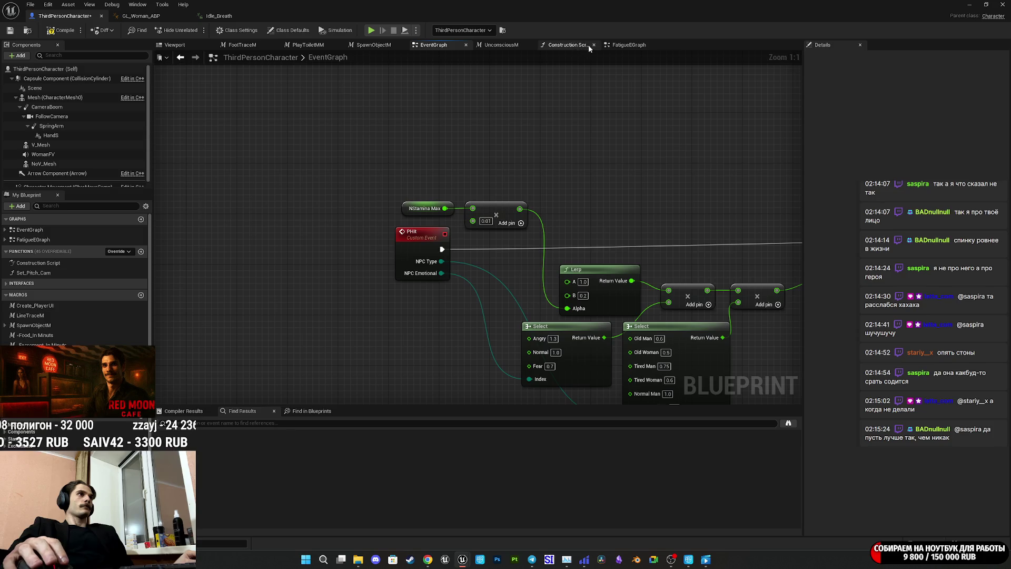
left_click(629, 45)
Move the Breath_SFX event further left in the FatigueEGraph
scroll(551, 174, "up", 8)
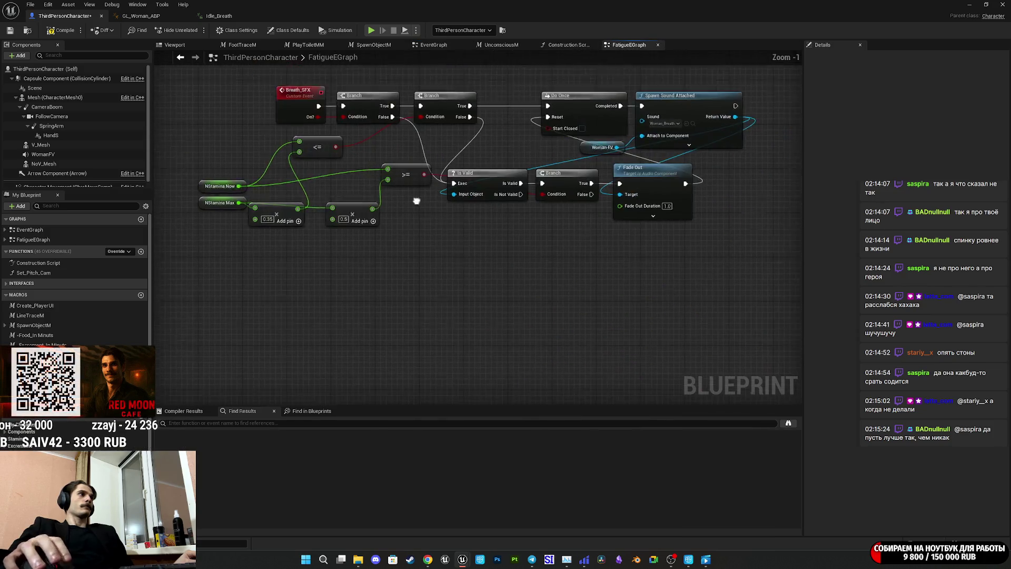
left_click_drag(513, 352, 430, 332)
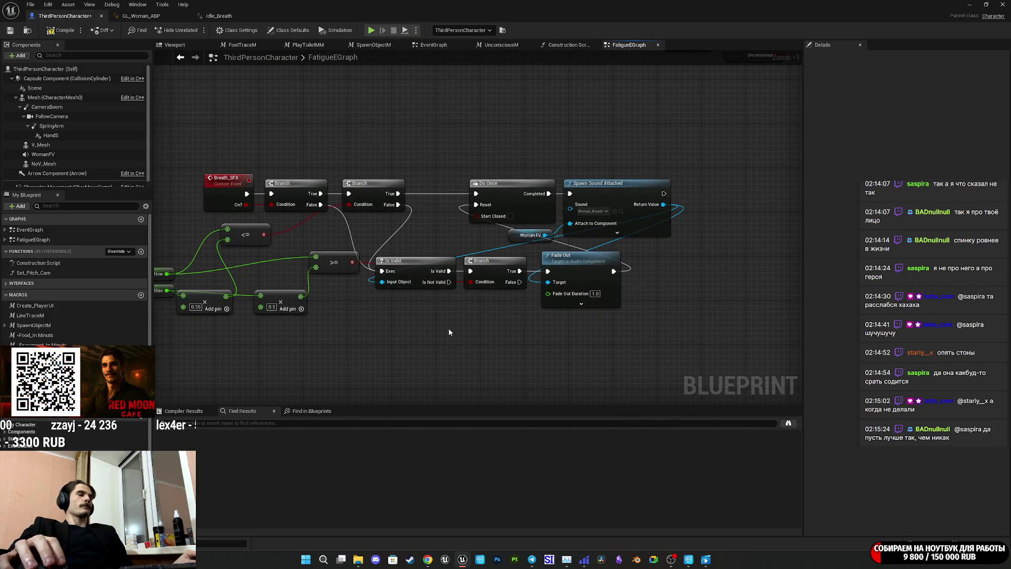
left_click_drag(425, 333, 494, 344)
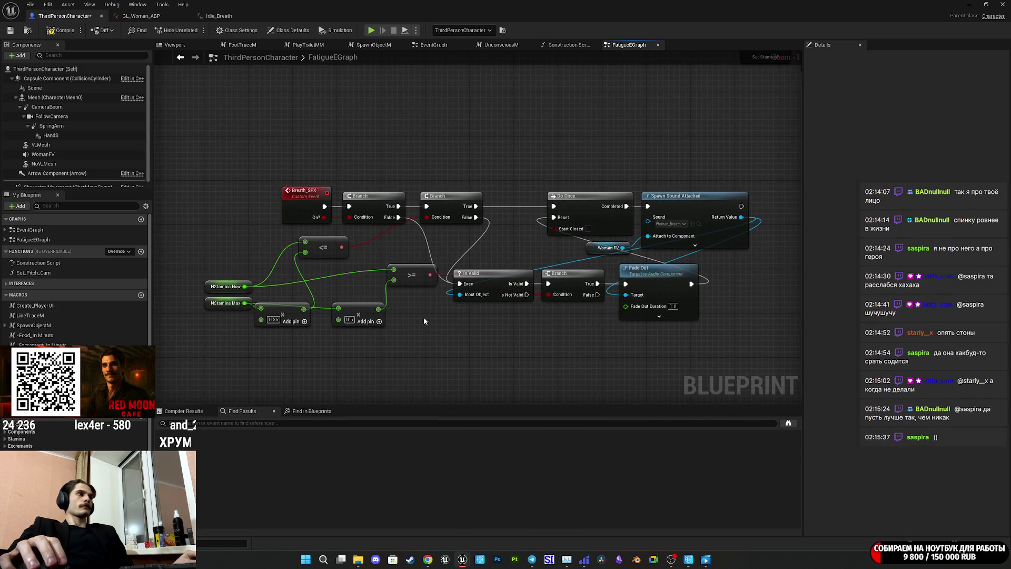
left_click_drag(425, 330, 574, 329)
mouse_move(460, 219)
left_mouse_down()
mouse_move(279, 179)
mouse_move(271, 208)
left_mouse_up()
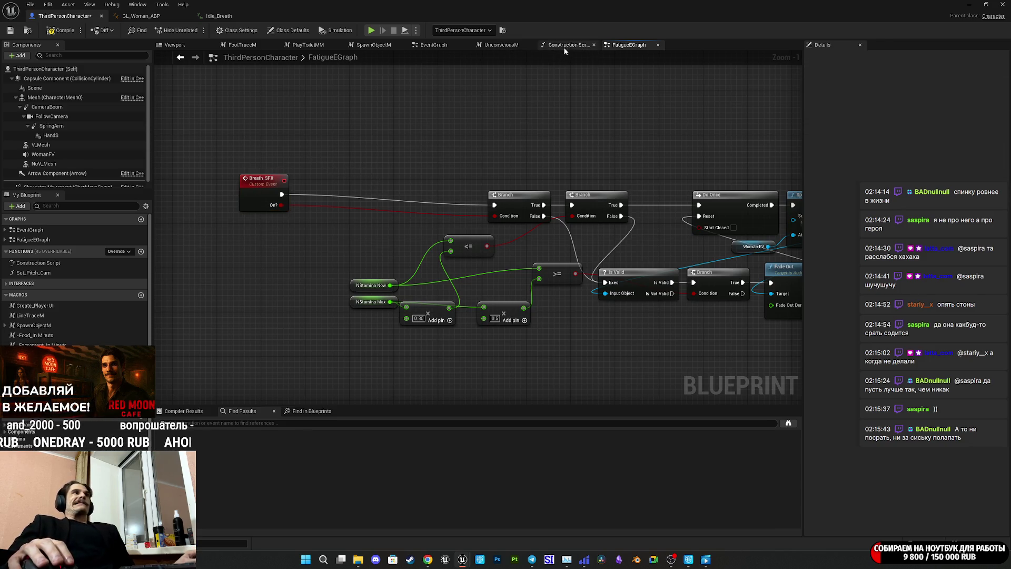
Find the Event BeginPlay chain in EventGraph and select its Set Pitch Cam node
left_click(433, 44)
mouse_move(661, 177)
left_mouse_down()
mouse_move(503, 186)
mouse_move(380, 169)
left_mouse_up()
scroll(380, 169, "down", 3)
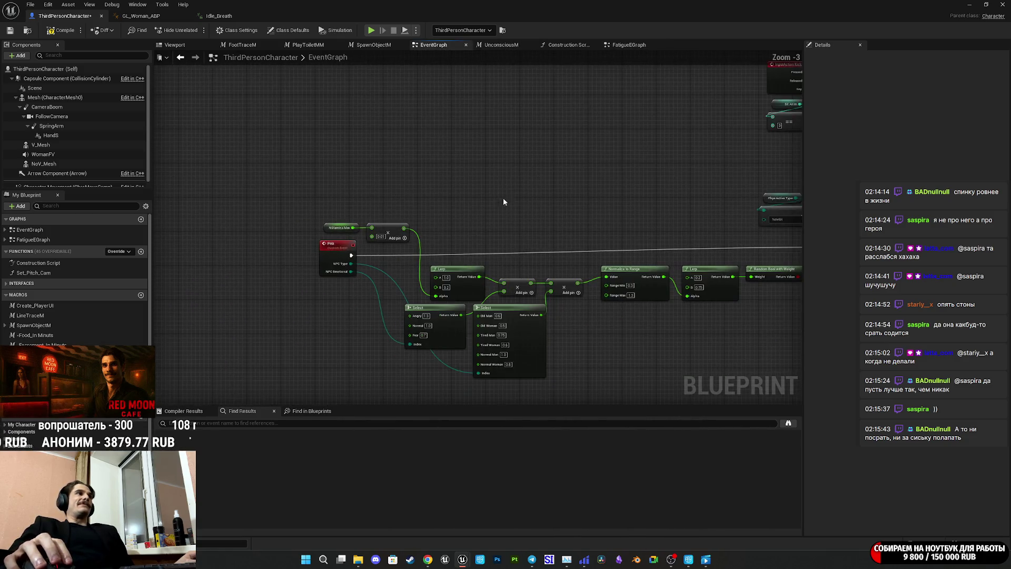
scroll(474, 116, "down", 3)
mouse_move(495, 159)
left_mouse_down()
mouse_move(366, 339)
mouse_move(469, 144)
left_mouse_up()
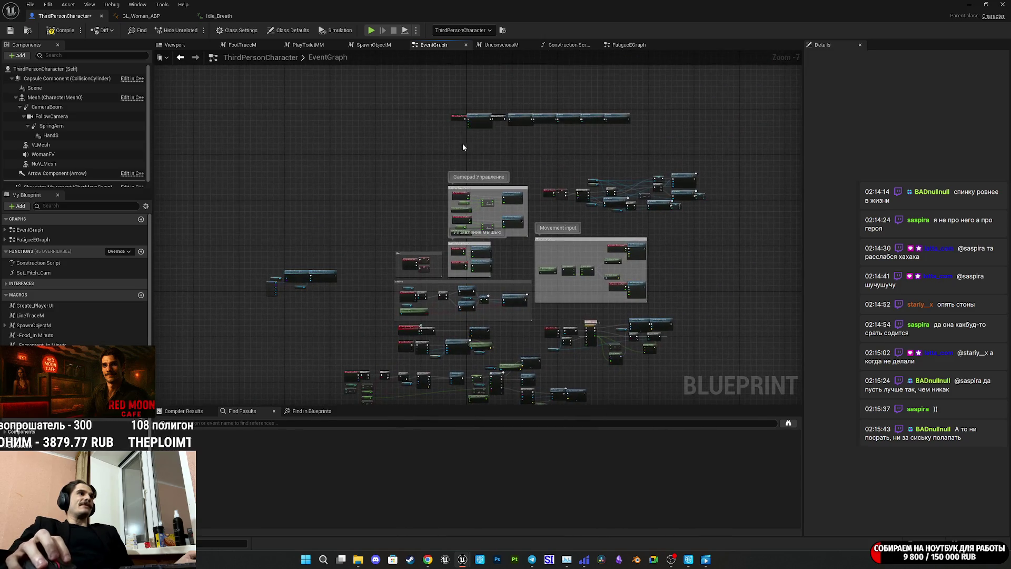
scroll(475, 122, "up", 6)
left_click(416, 118)
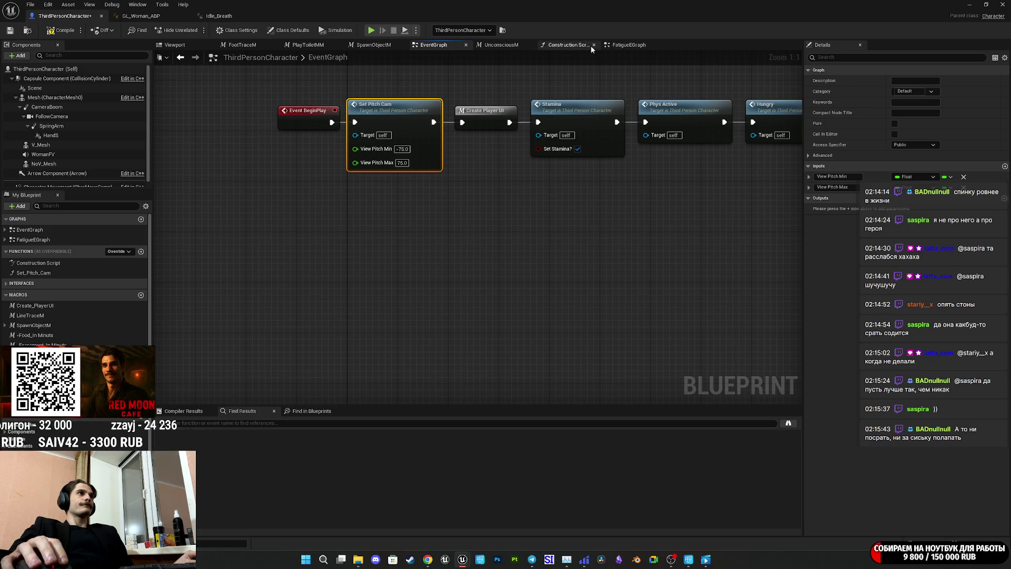
Paste a copy of Set Pitch Cam into the FatigueEGraph
left_click(635, 47)
key("ctrl+v")
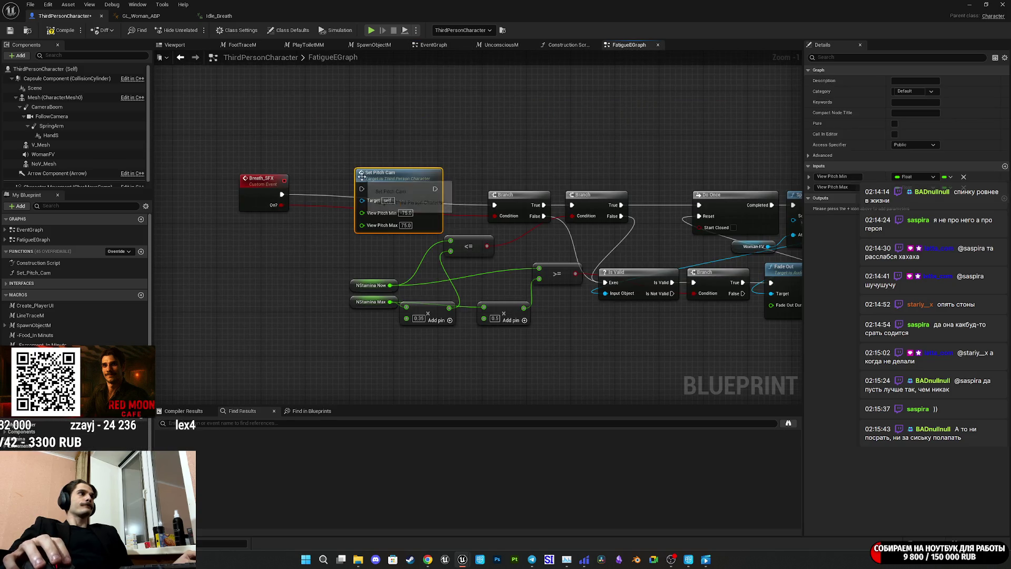
scroll(411, 155, "up", 1)
left_click_drag(411, 155, 446, 159)
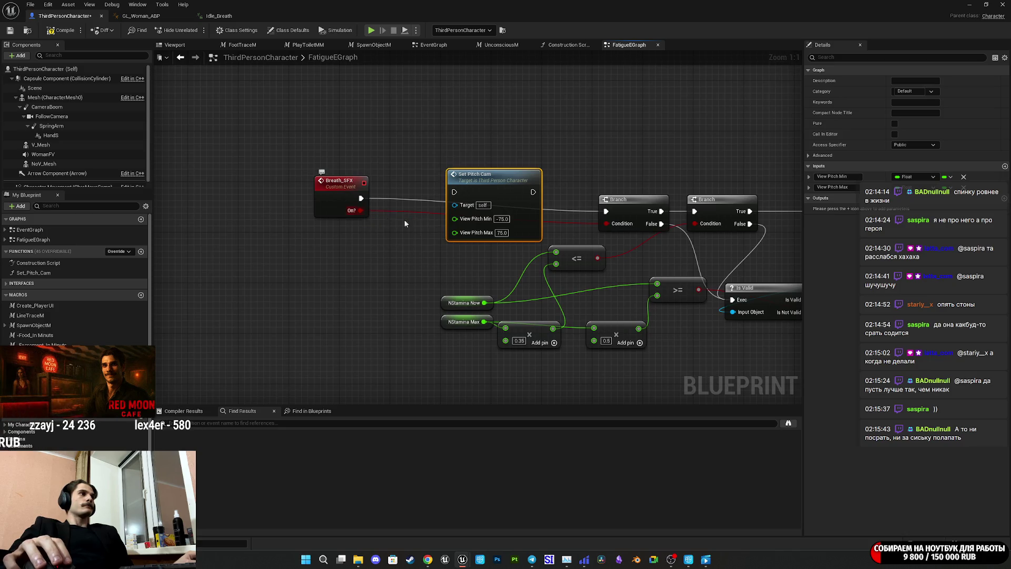
Feed View Pitch Min from a Select node: -75 normally, -110 when stamina is low
left_click_drag(466, 221, 410, 248)
type("sele")
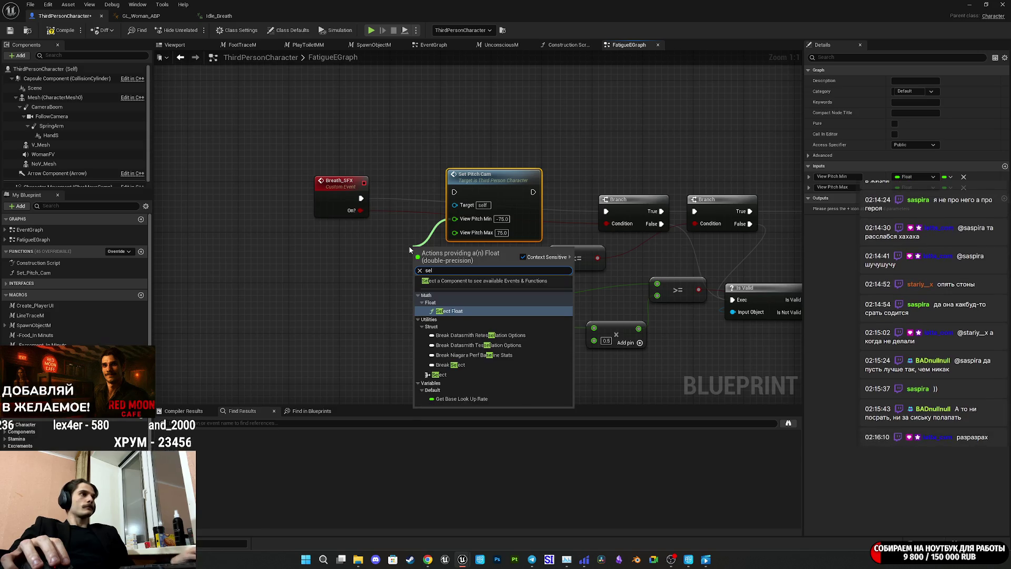
left_click(439, 345)
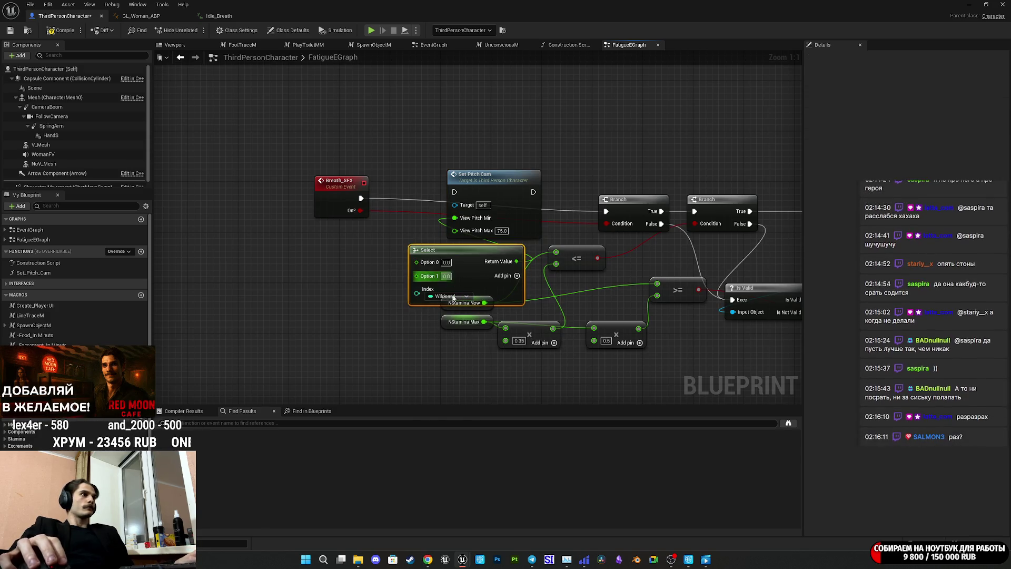
mouse_move(417, 293)
left_mouse_down()
mouse_move(354, 211)
mouse_move(337, 248)
mouse_move(350, 263)
mouse_move(512, 270)
mouse_move(567, 291)
mouse_move(606, 260)
mouse_move(596, 277)
mouse_move(596, 263)
left_mouse_up()
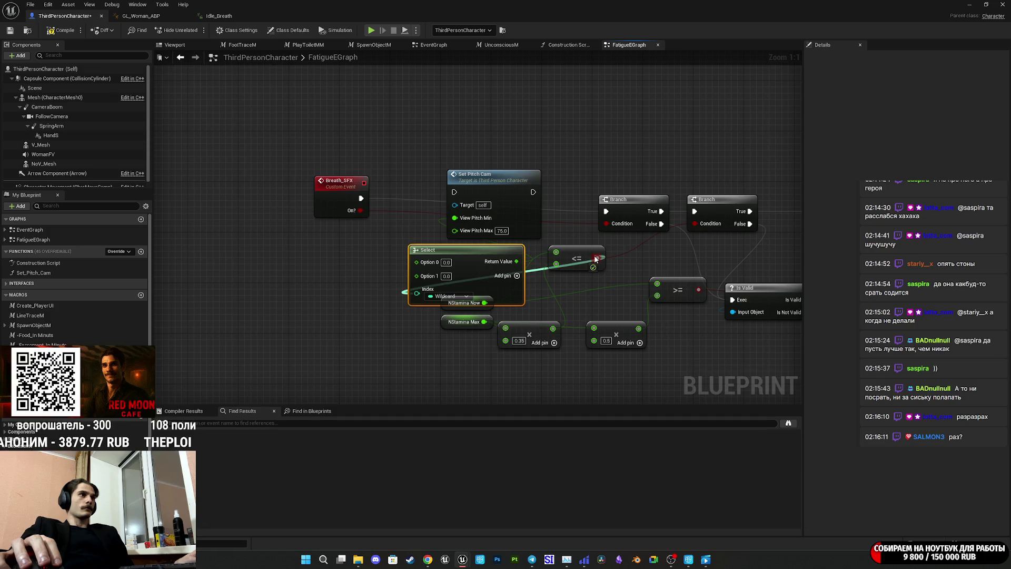
left_click_drag(595, 259, 597, 259)
mouse_move(480, 280)
left_mouse_down()
mouse_move(391, 283)
mouse_move(378, 271)
left_mouse_up()
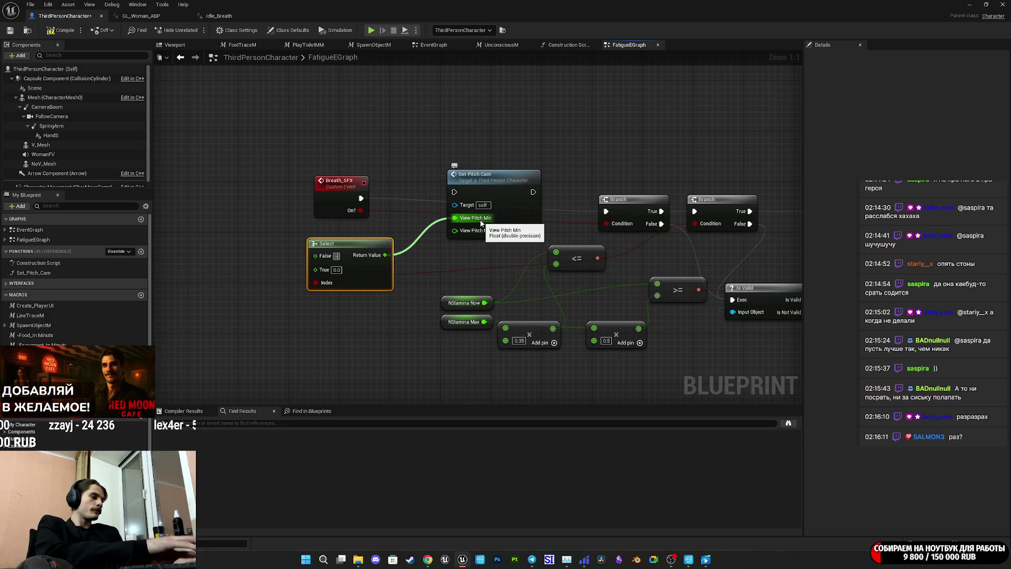
type("75")
key("Return")
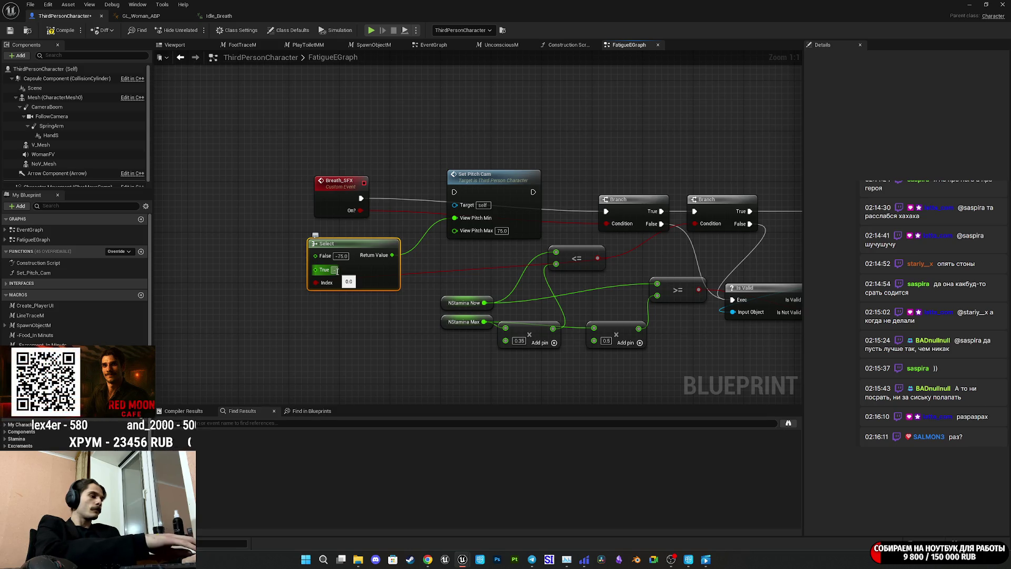
type("-110")
key("Return")
left_click(456, 254)
Wire Breath_SFX through Set Pitch Cam to the first Branch, then compile, save and close
left_click_drag(455, 192, 361, 198)
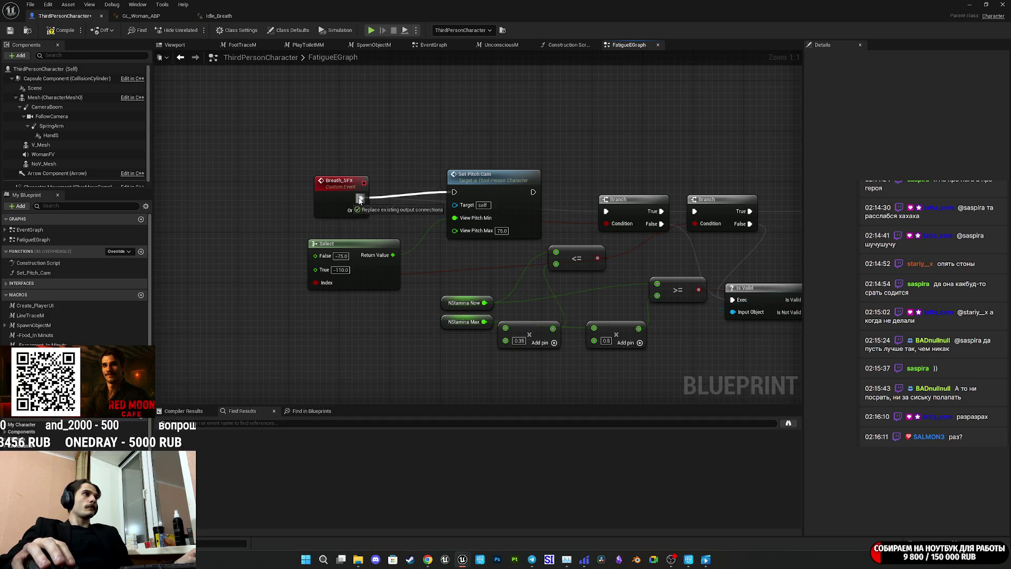
left_click_drag(533, 192, 606, 211)
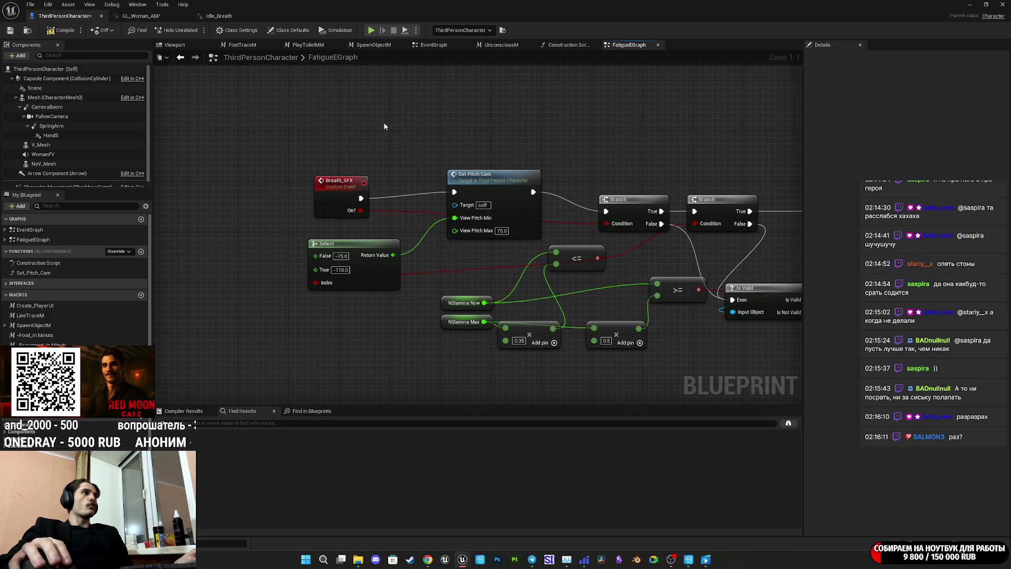
left_click(51, 31)
left_click(10, 31)
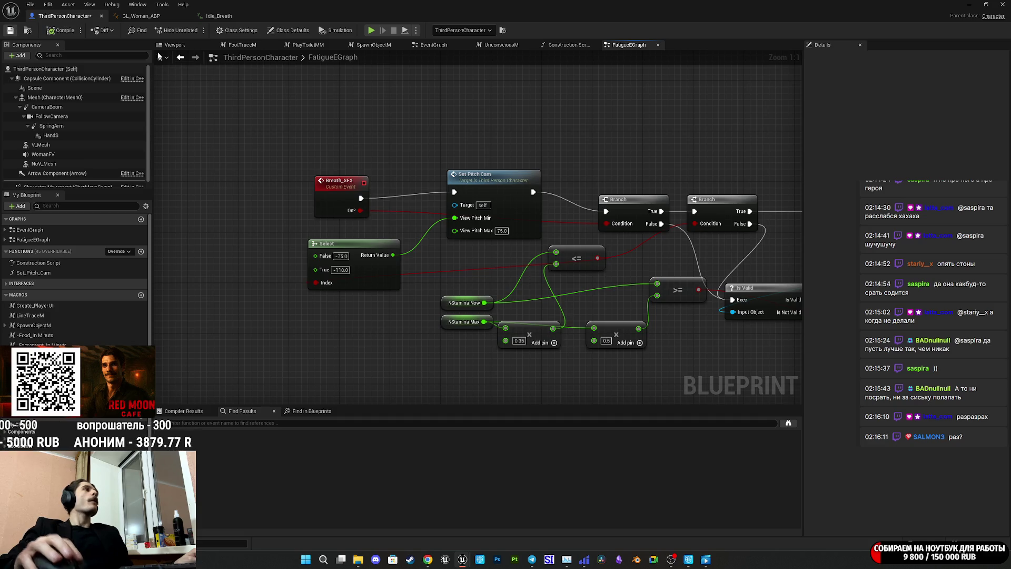
left_click(969, 4)
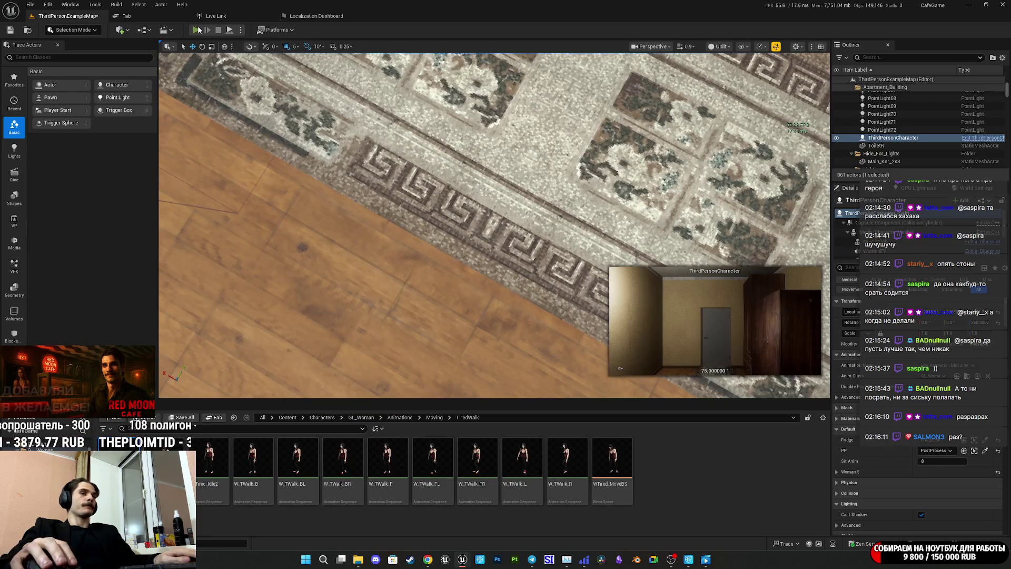
key("alt+p")
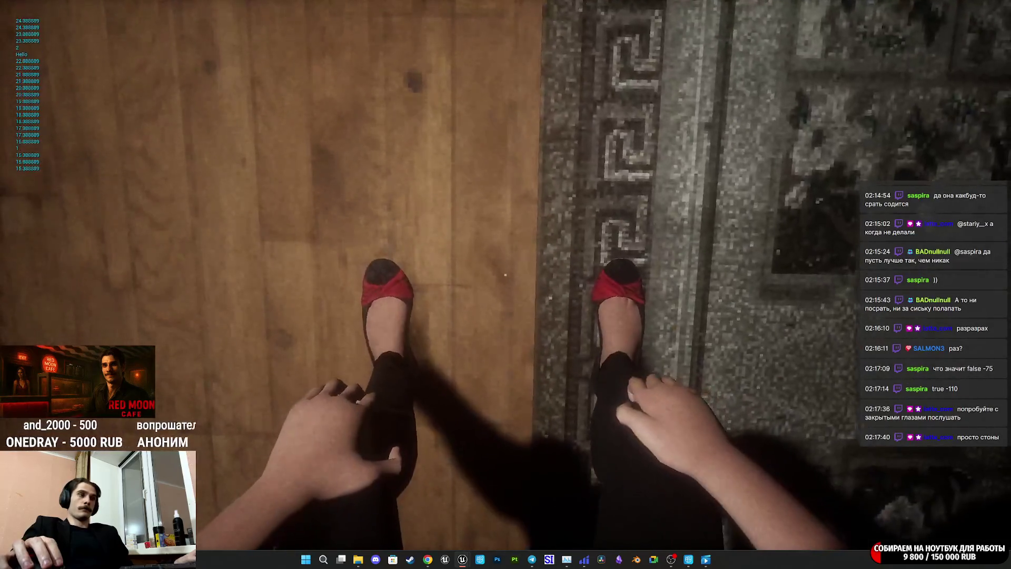
Trigger the hand reach in game, stop play, and return to the ThirdPersonCharacter Blueprint
right_click(505, 274)
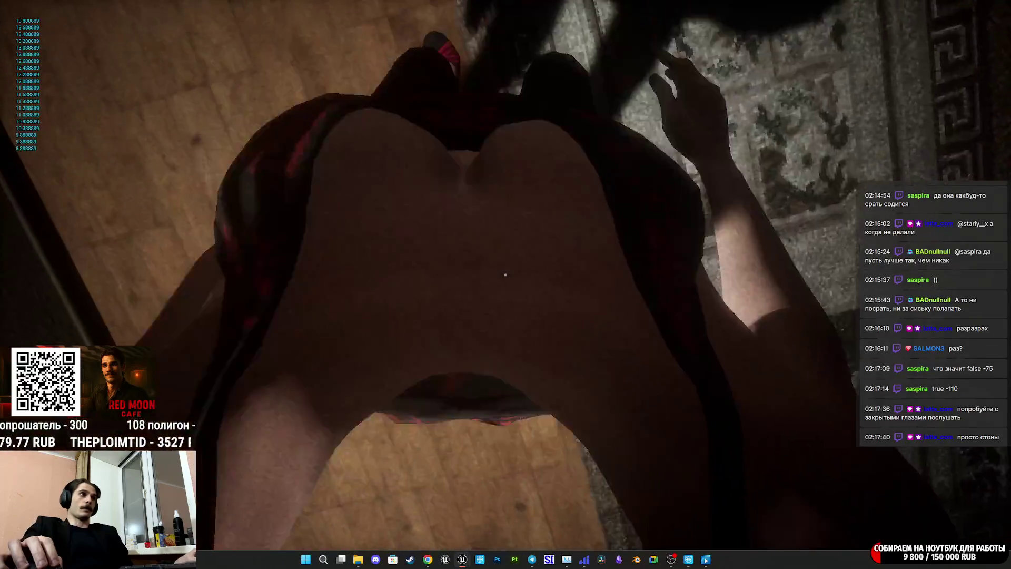
key("Escape")
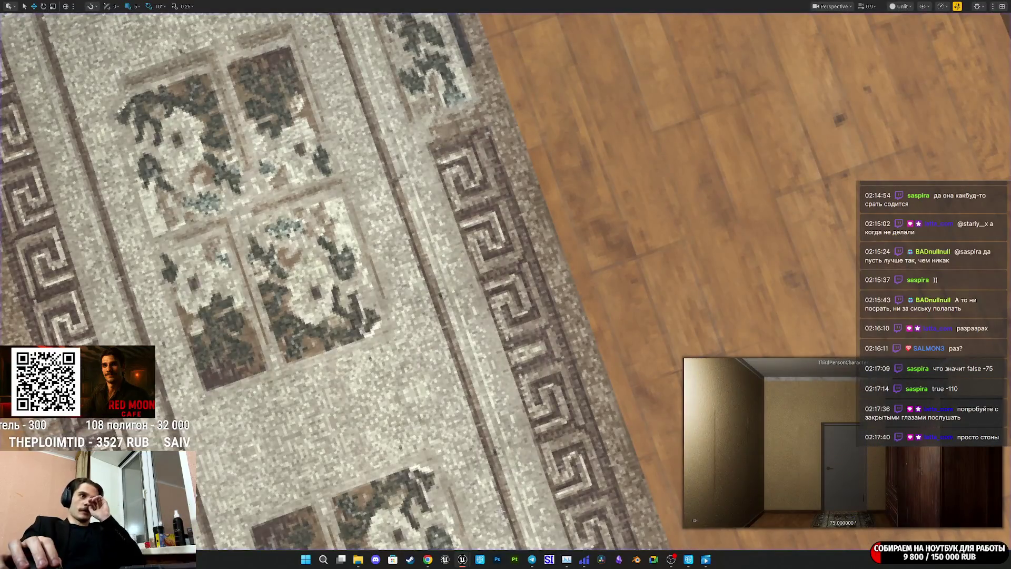
key("F11")
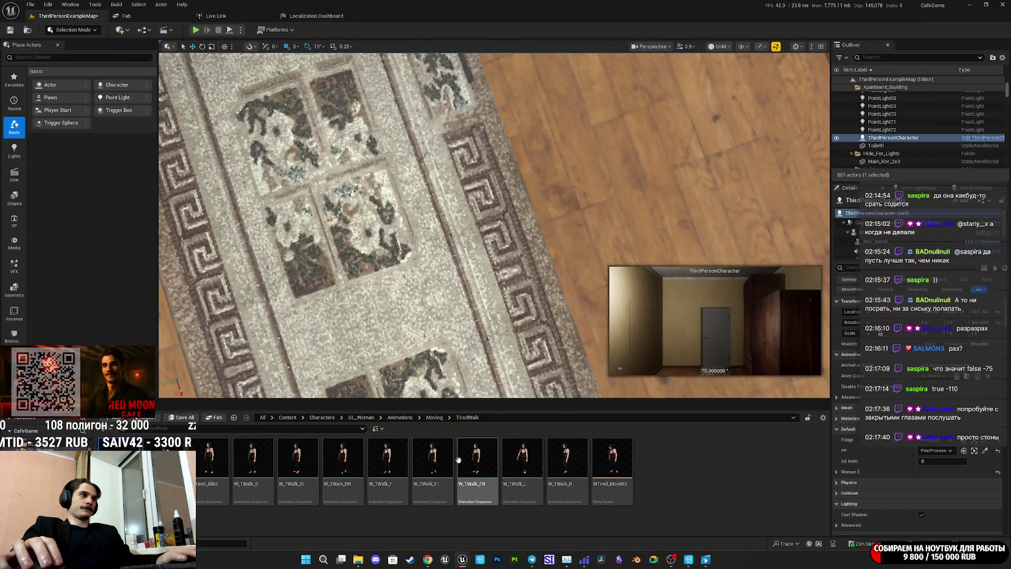
mouse_move(463, 557)
left_click(494, 528)
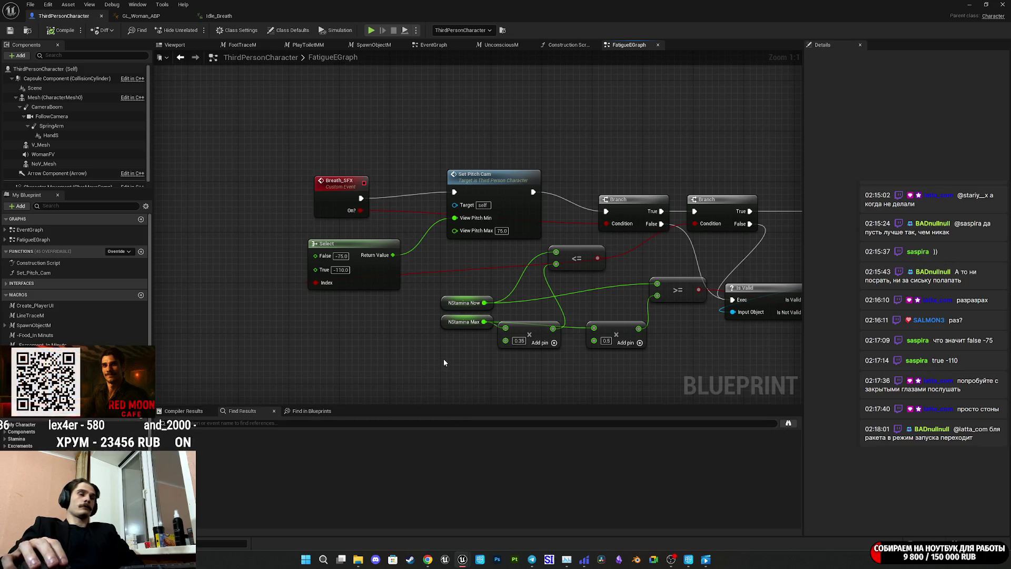
In Cascadeur, scrub to frame 17 and back, try and undo a head turn, then play
mouse_move(584, 559)
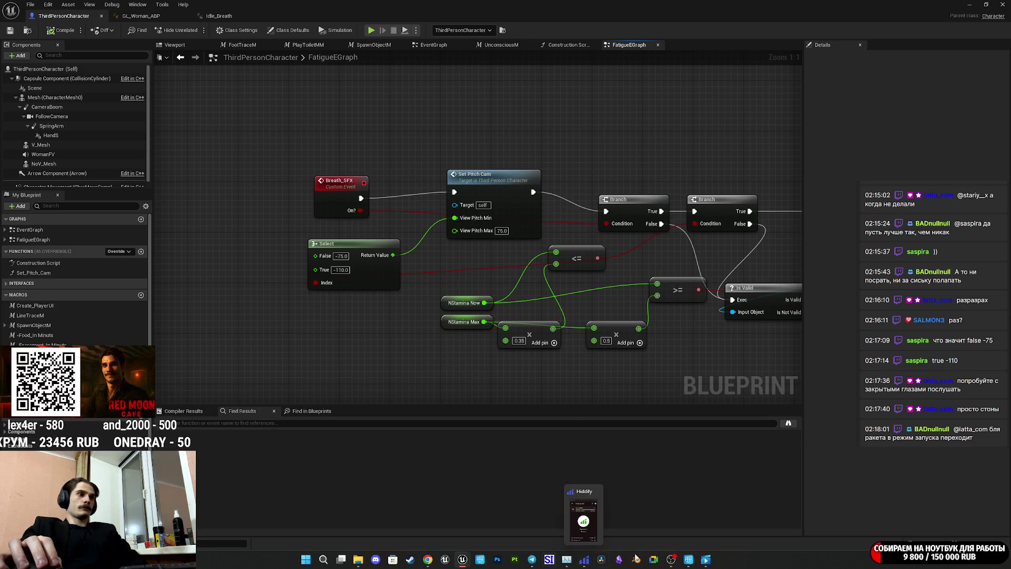
left_click(689, 559)
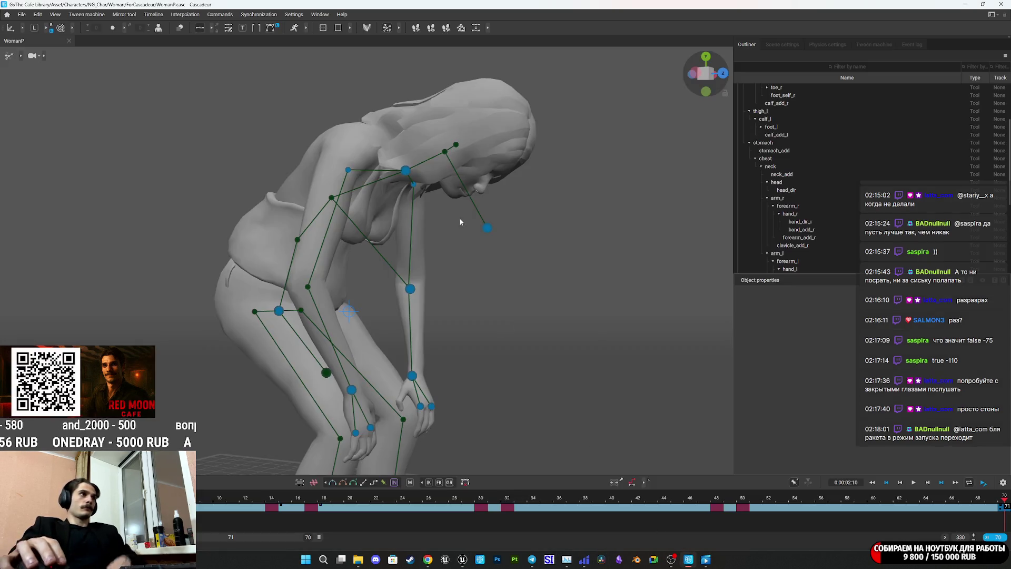
left_click(489, 229)
mouse_move(513, 265)
left_mouse_down()
mouse_move(517, 286)
mouse_move(569, 323)
mouse_move(557, 316)
left_mouse_up()
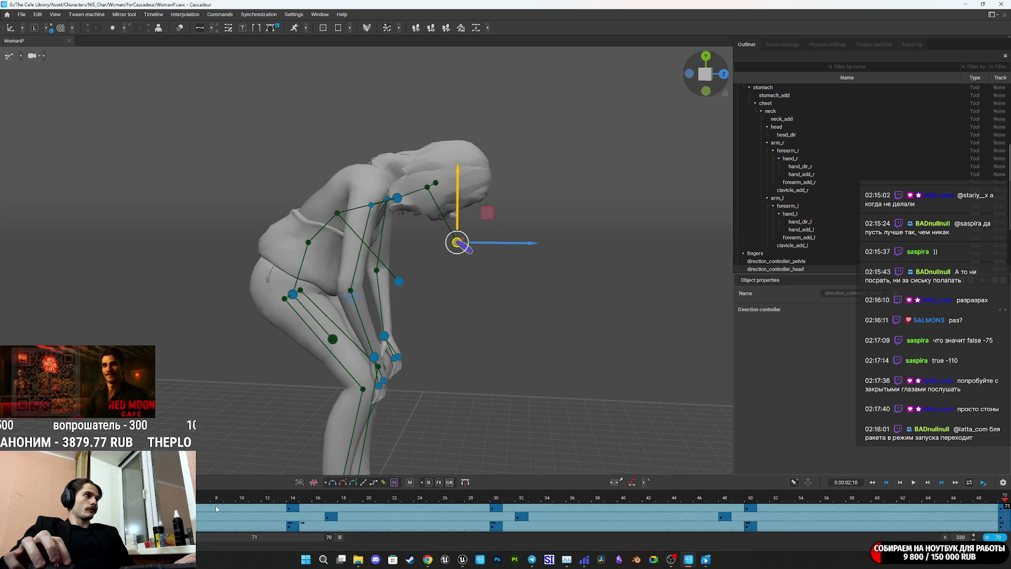
left_click(332, 519)
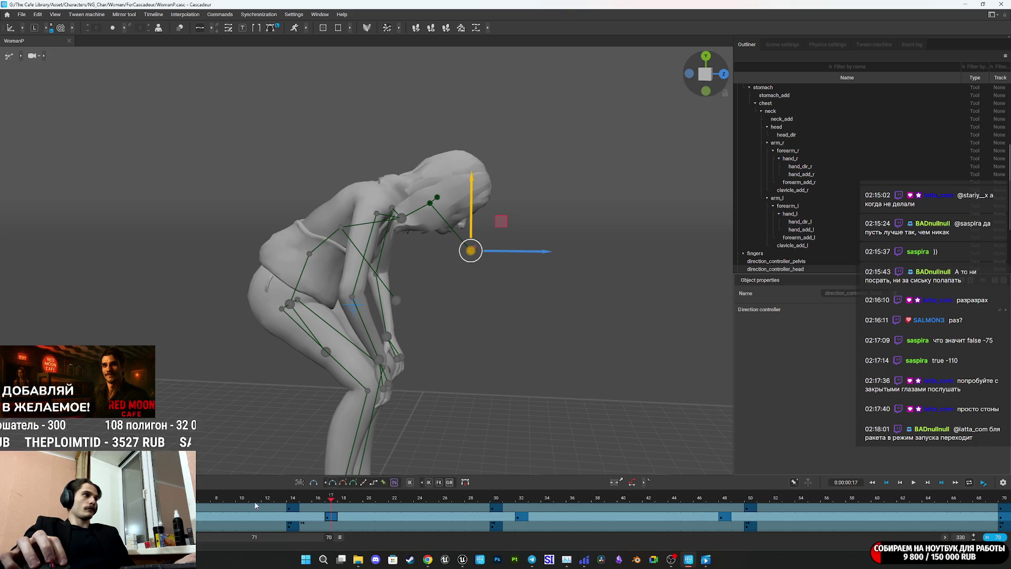
left_click_drag(269, 505, 192, 506)
left_click_drag(458, 174, 437, 128)
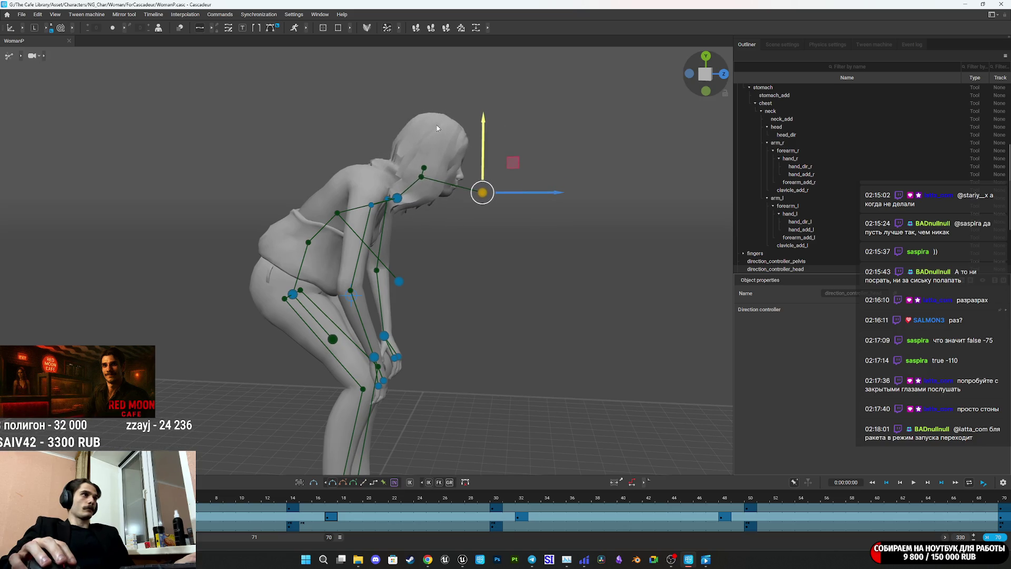
key("ctrl+z")
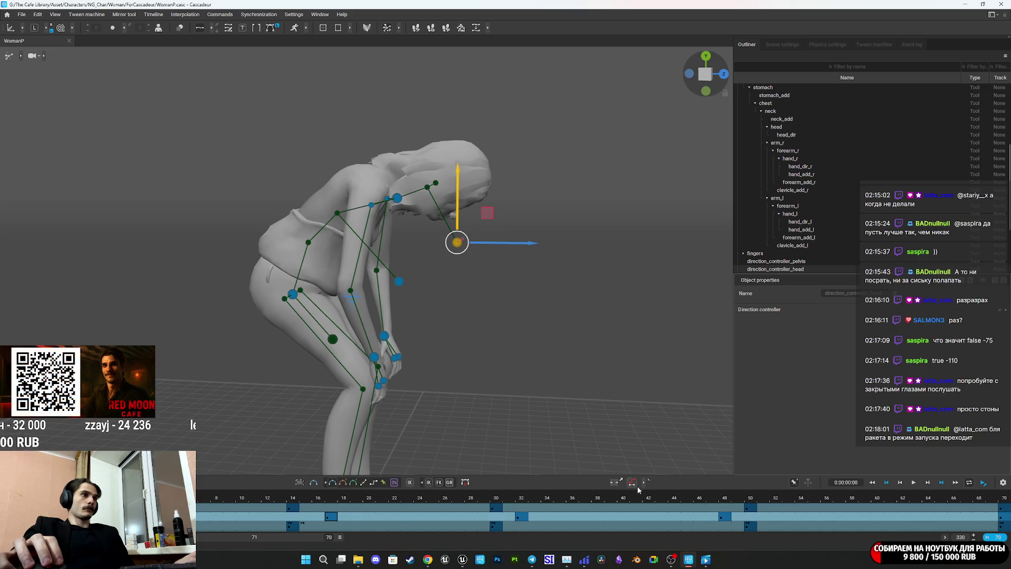
key("space")
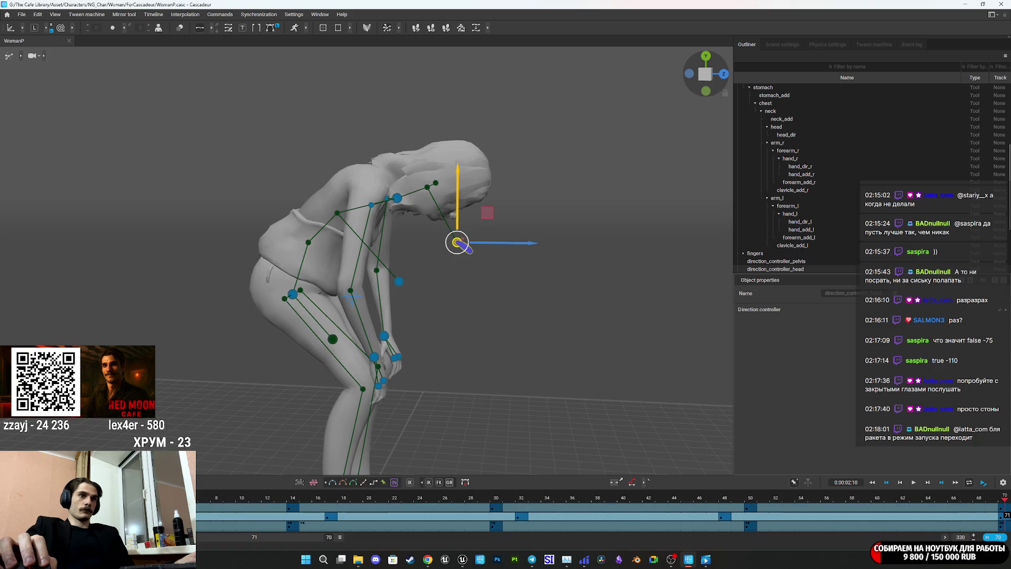
Switch on Interval mode and toggle the extra timeline and viewport tool panels
left_click(632, 482)
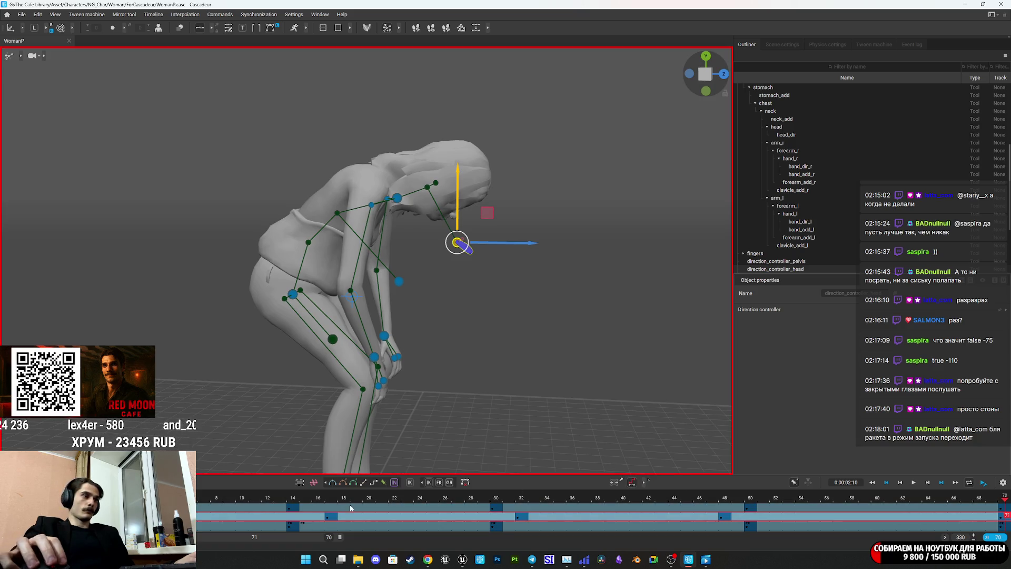
left_click(645, 484)
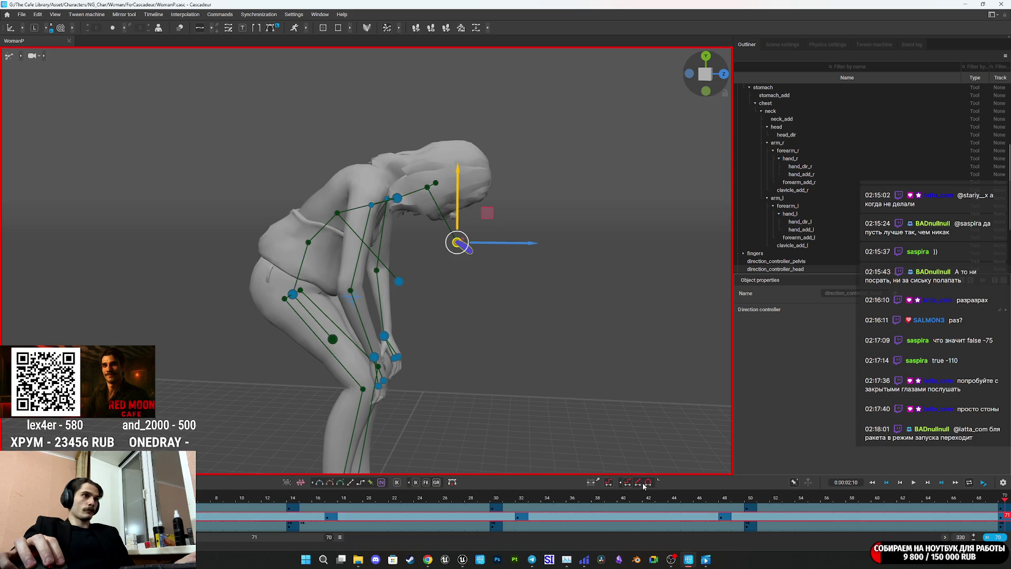
left_click(621, 483)
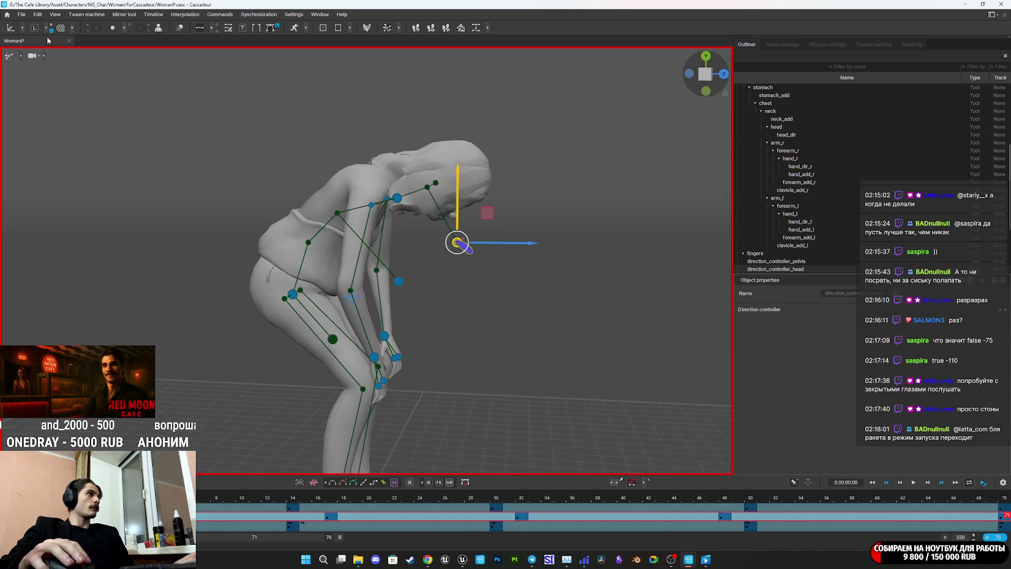
left_click(21, 55)
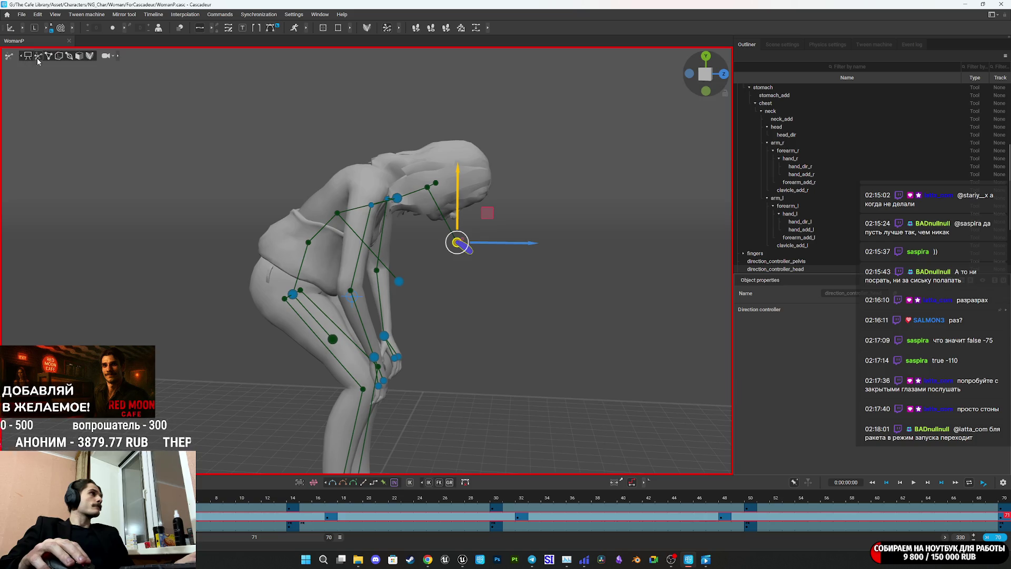
Switch the rig to point display and select the head points, undoing trial head moves
left_click(47, 56)
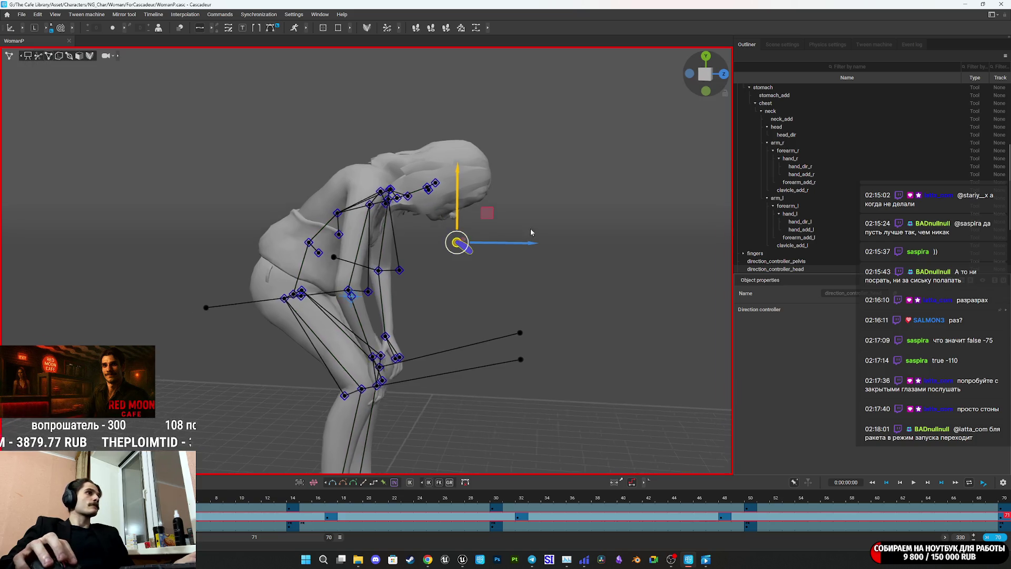
scroll(557, 240, "up", 10)
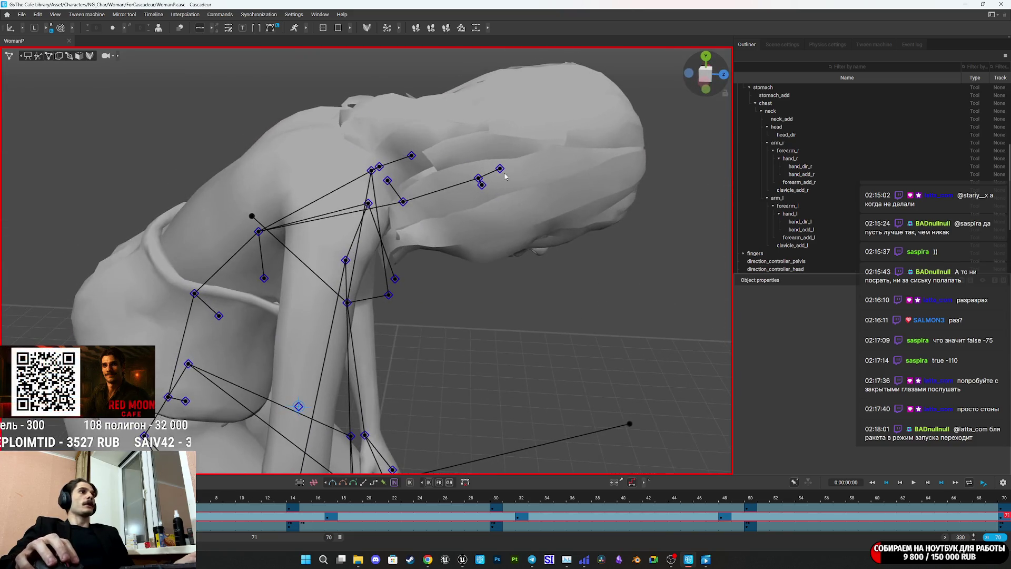
left_click(498, 161)
left_click_drag(529, 222, 517, 207)
key("ctrl+z")
key("ctrl+z")
key("ctrl+z")
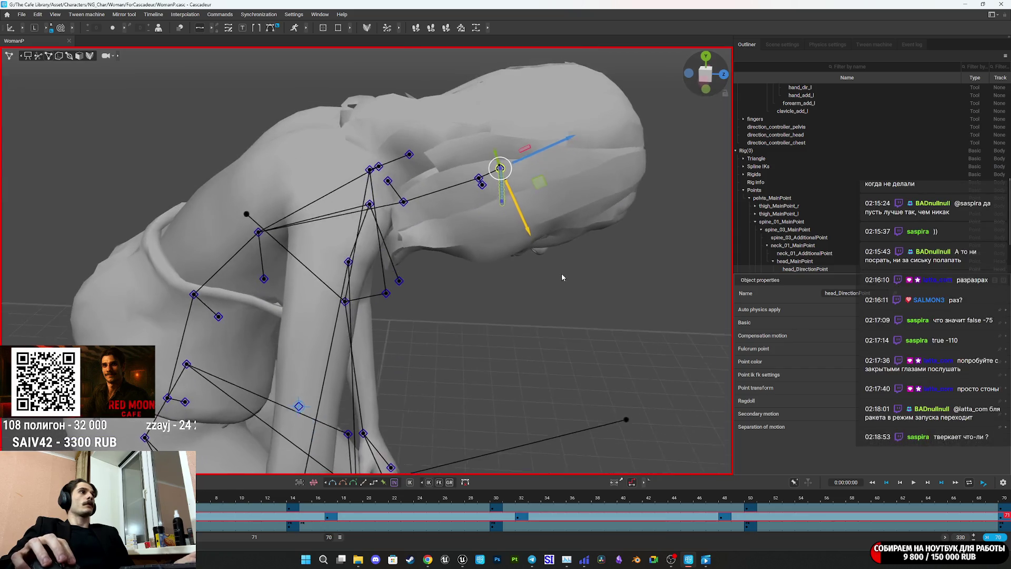
left_click_drag(548, 249, 460, 136)
mouse_move(512, 231)
left_mouse_down()
mouse_move(474, 179)
mouse_move(511, 208)
mouse_move(341, 118)
mouse_move(219, 135)
mouse_move(361, 162)
mouse_move(517, 209)
mouse_move(509, 208)
mouse_move(555, 347)
mouse_move(532, 347)
mouse_move(519, 258)
mouse_move(480, 248)
left_mouse_up()
key("ctrl+z")
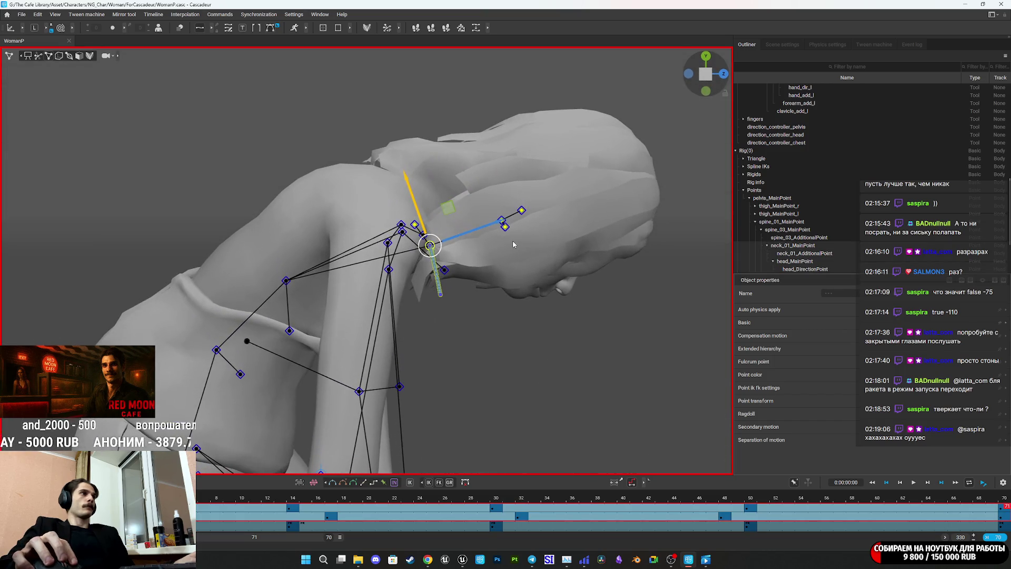
Rotate the neck point to lift the head upright, then play the clip viewed side-on
key("e")
mouse_move(397, 218)
left_mouse_down()
mouse_move(351, 274)
mouse_move(376, 263)
mouse_move(678, 264)
mouse_move(383, 206)
mouse_move(371, 183)
mouse_move(234, 210)
left_mouse_up()
key("w")
mouse_move(377, 239)
left_mouse_down()
mouse_move(355, 270)
mouse_move(324, 236)
mouse_move(319, 215)
mouse_move(354, 193)
mouse_move(351, 205)
mouse_move(343, 177)
mouse_move(574, 241)
mouse_move(537, 255)
mouse_move(586, 264)
left_mouse_up()
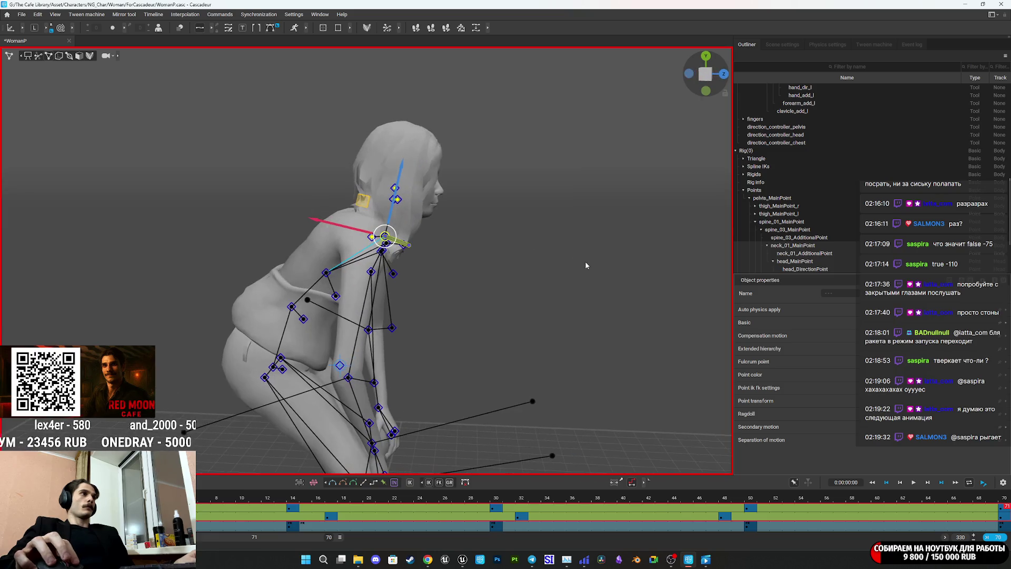
key("space")
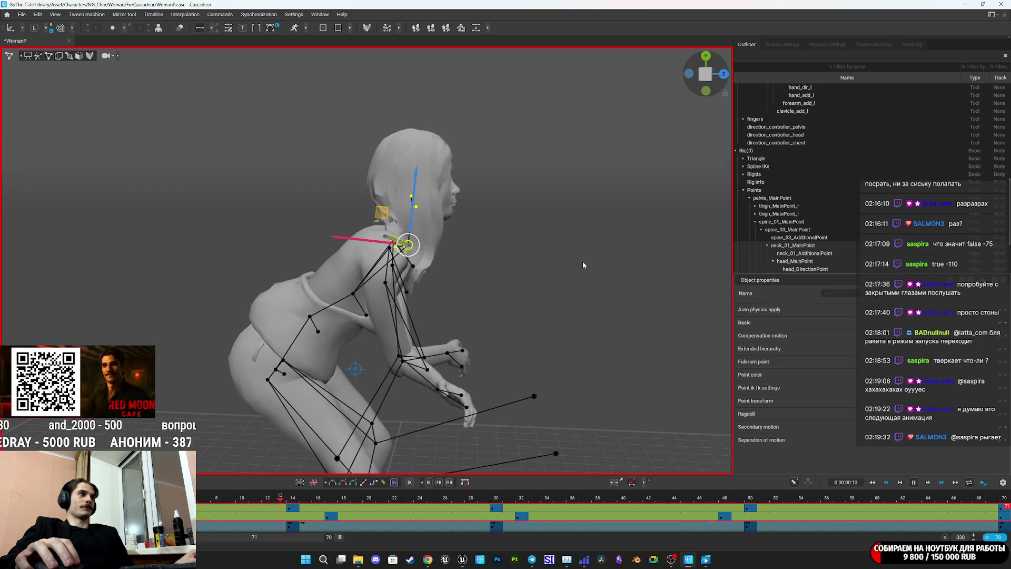
Undo the head raise to restore the bowed pose and replay the original clip
key("space")
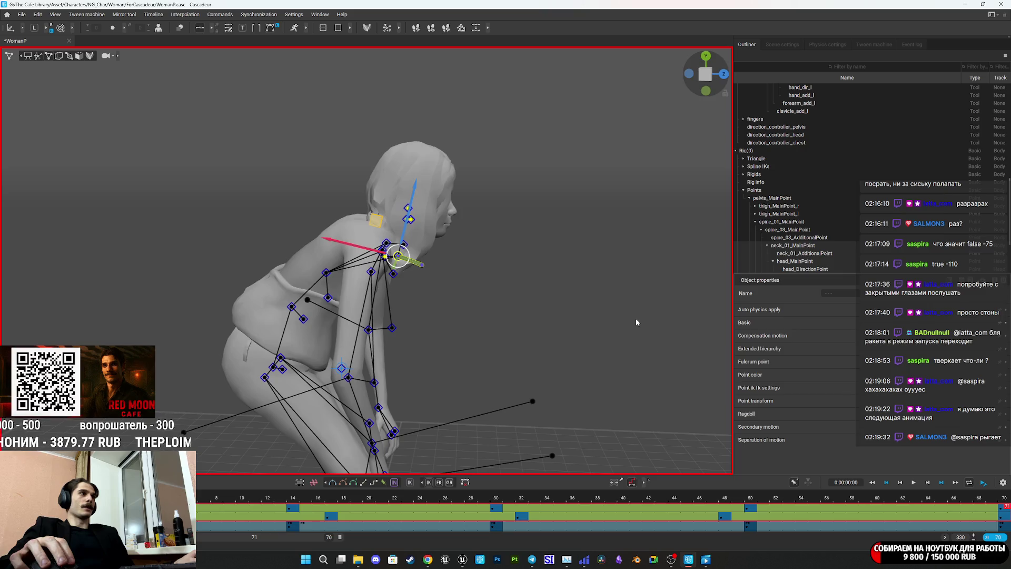
key("ctrl+z")
key("space")
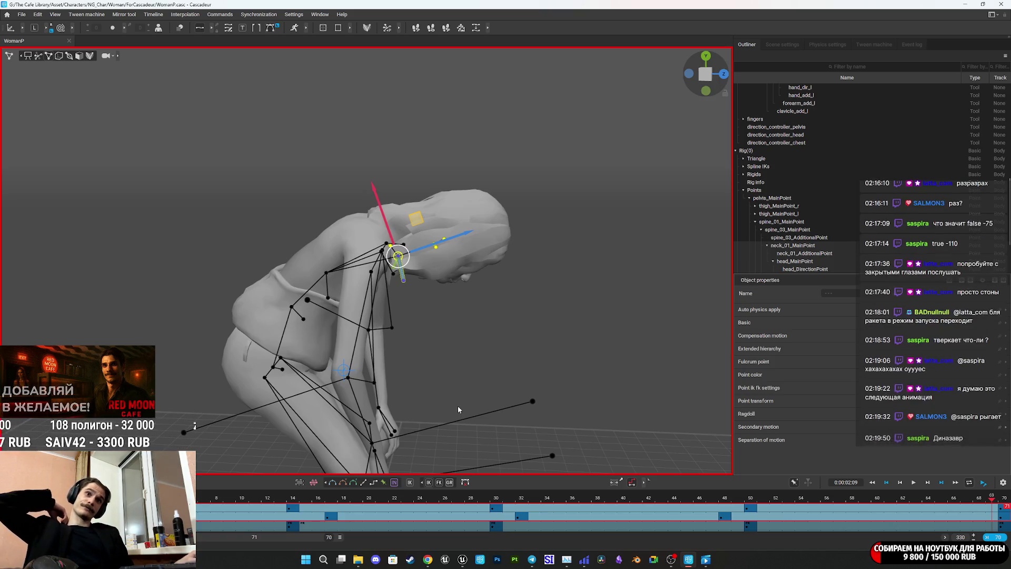
key("space")
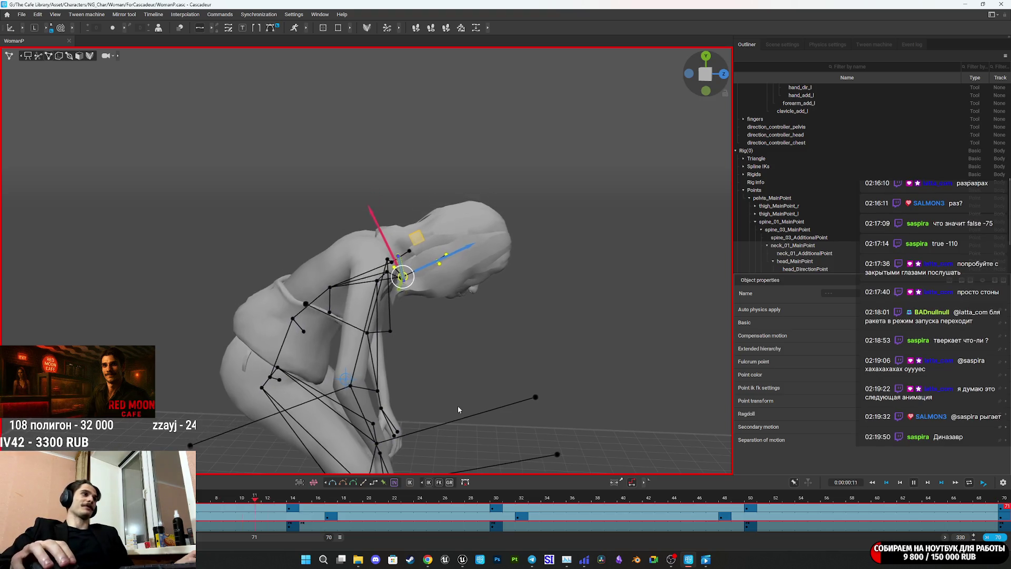
Return to frame 0, reframe the character and restore the controller rig display
mouse_move(533, 564)
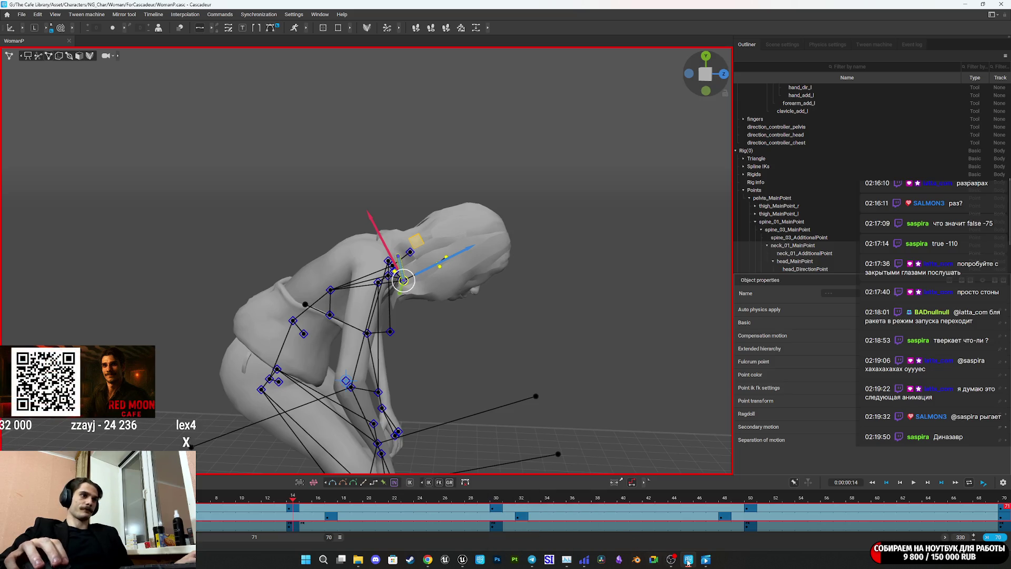
mouse_move(708, 563)
mouse_move(357, 563)
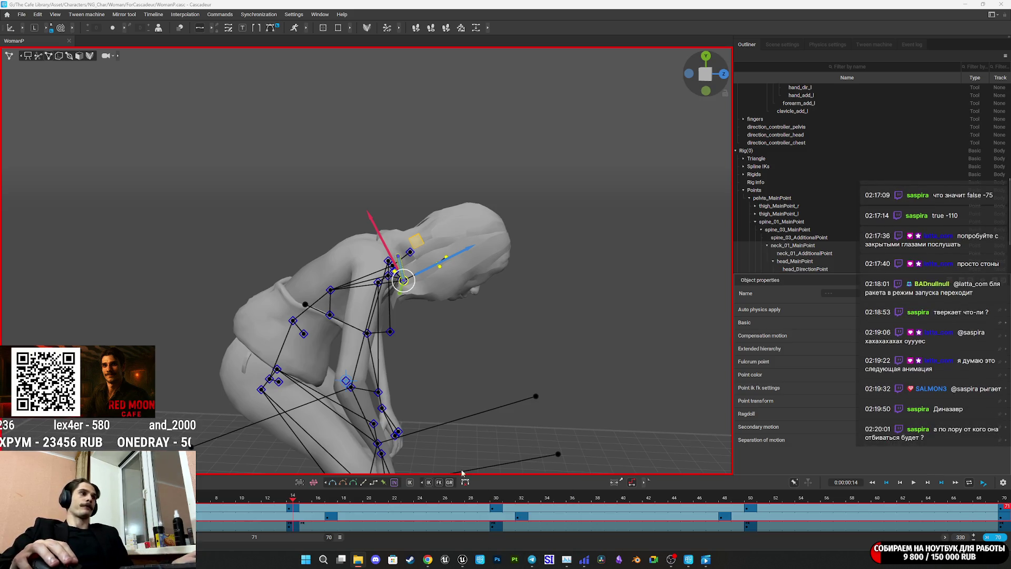
key("Home")
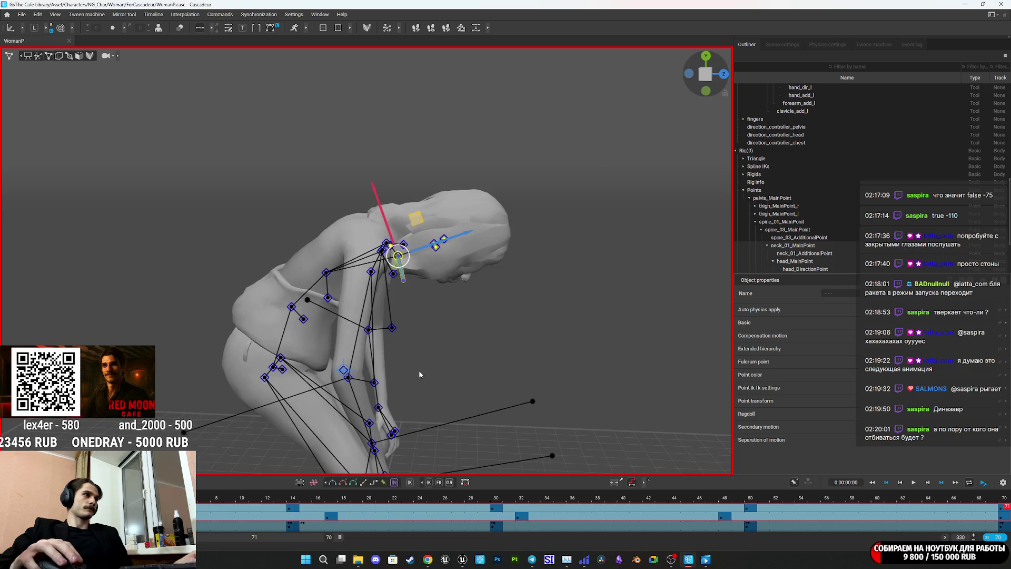
key("f")
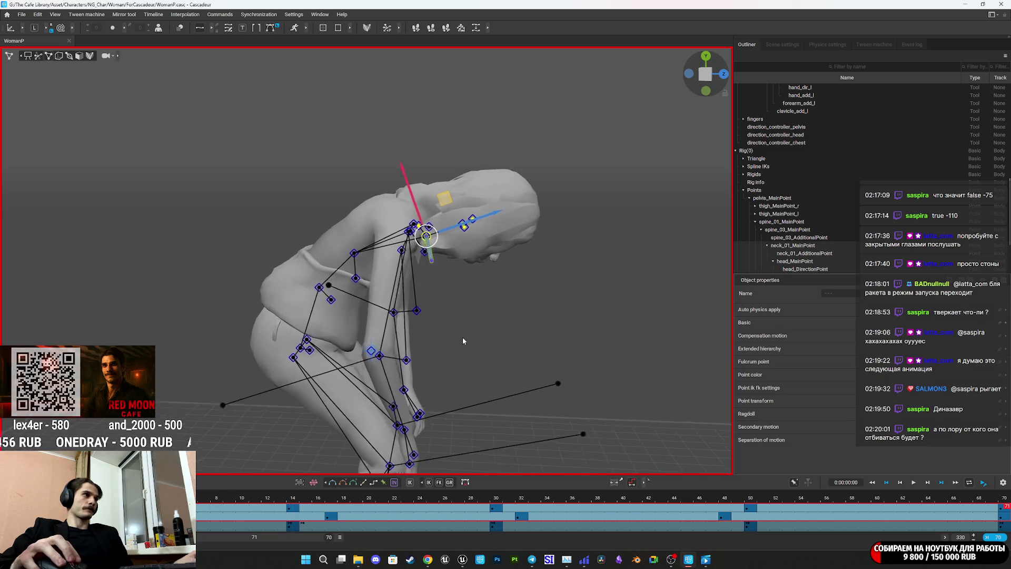
left_click(38, 57)
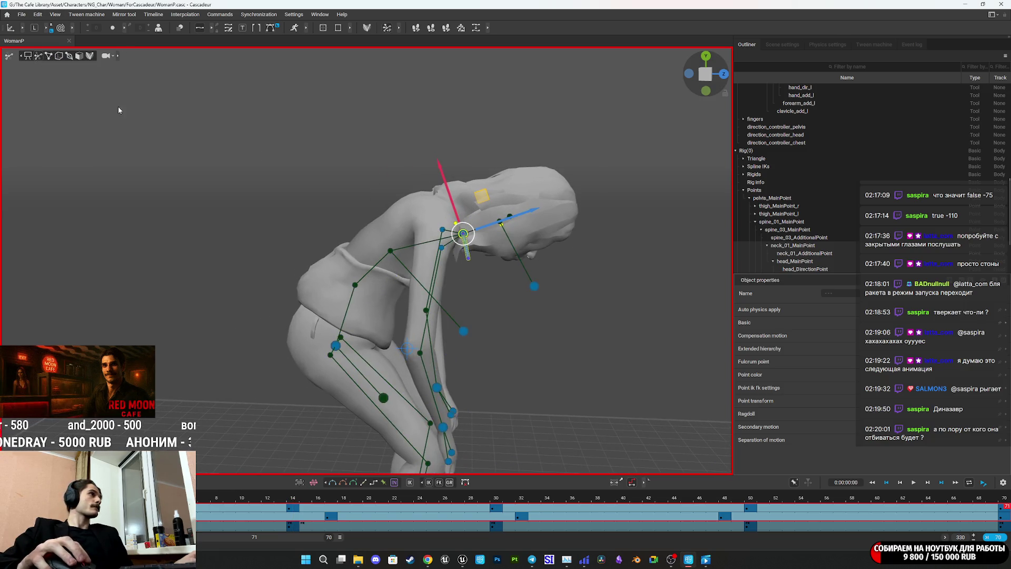
Select the pelvis, upper-body and leg points and shift the character slightly back along X
left_click(335, 346)
key("f")
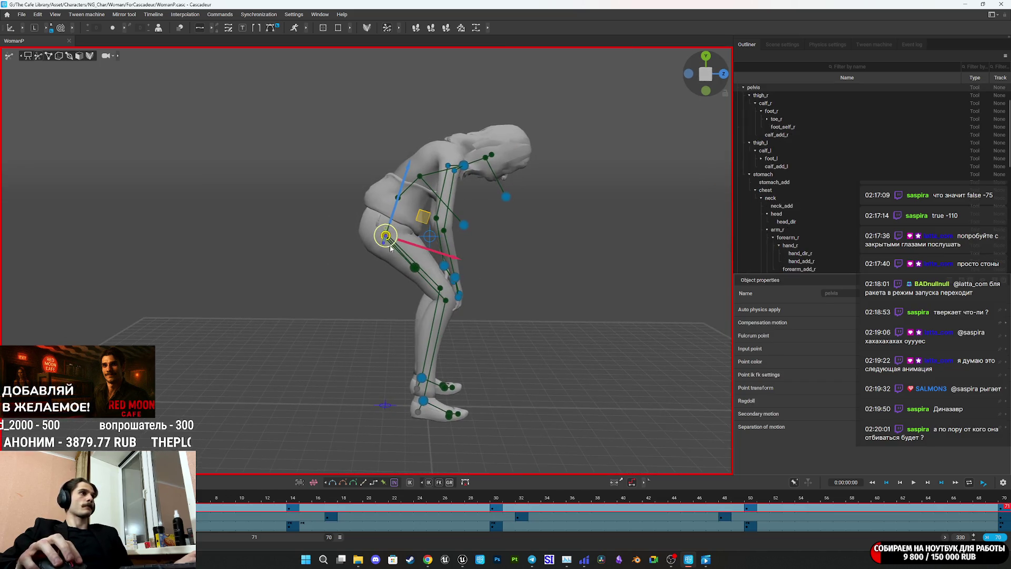
key("ctrl+a")
left_click(603, 251)
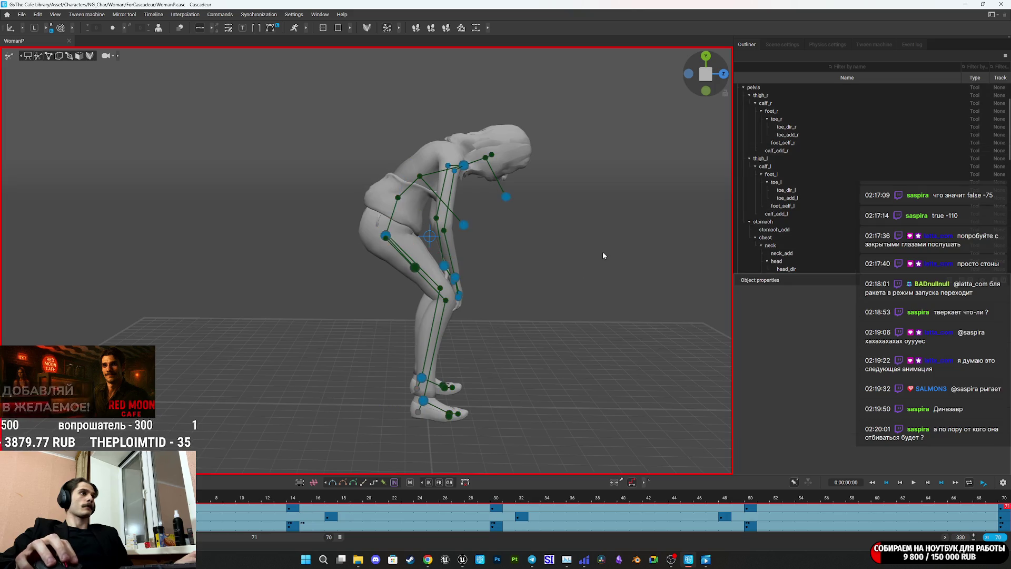
mouse_move(602, 251)
left_mouse_down()
mouse_move(579, 266)
mouse_move(401, 266)
left_mouse_up()
left_click(387, 235)
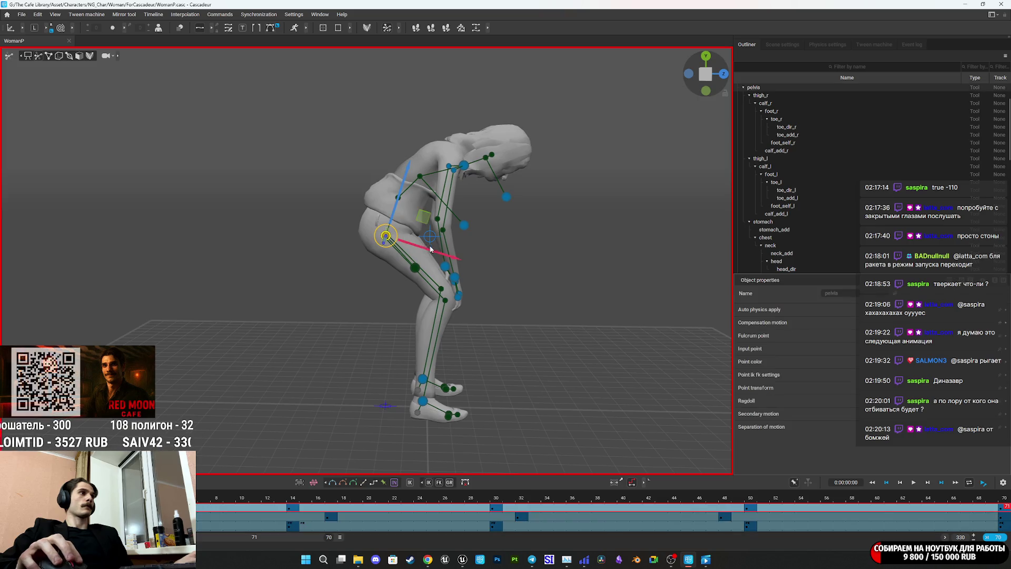
left_click_drag(573, 251, 343, 83)
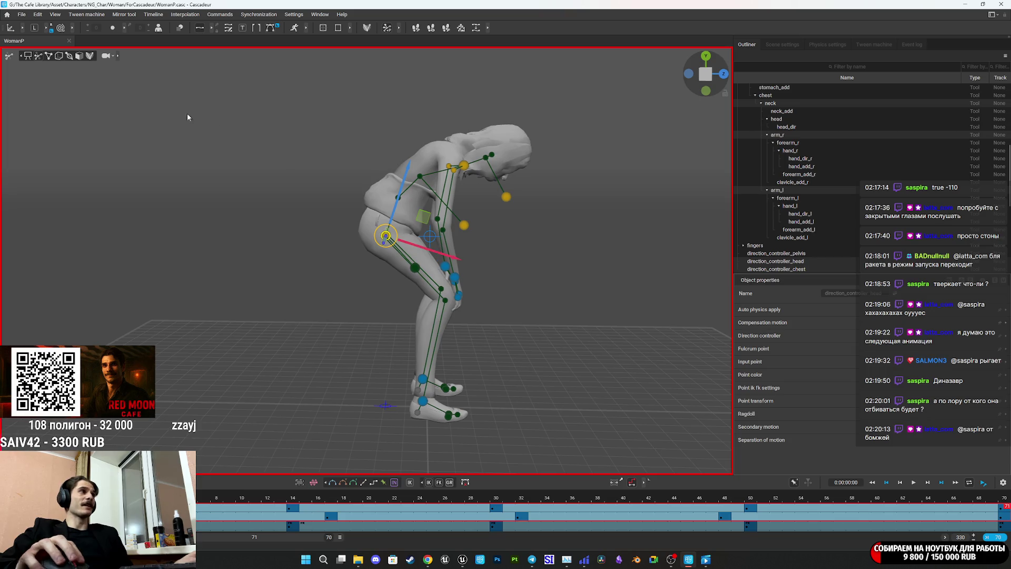
left_click_drag(458, 241, 458, 238)
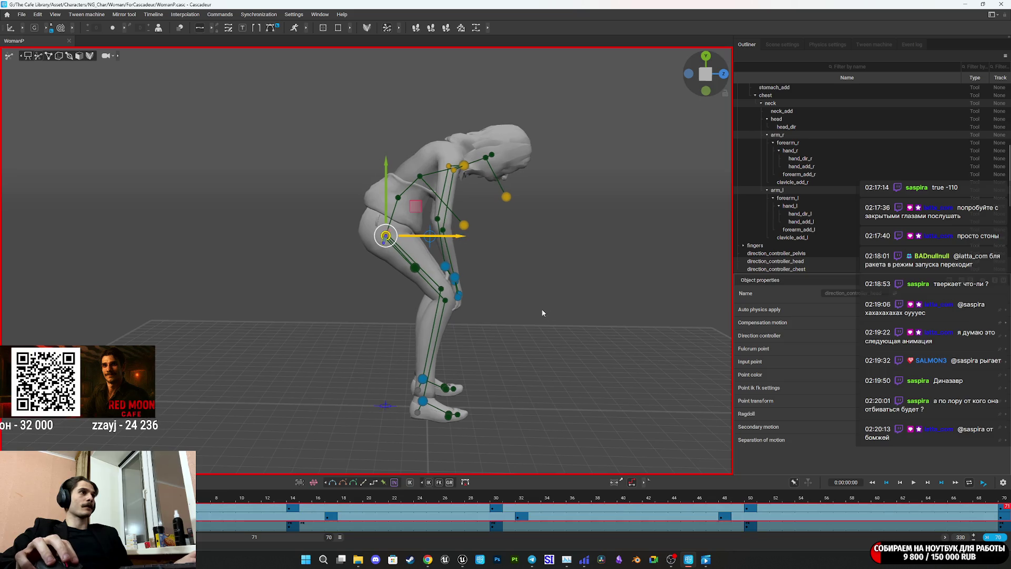
left_click_drag(368, 156, 367, 156)
mouse_move(456, 240)
left_mouse_down()
mouse_move(421, 242)
mouse_move(442, 245)
left_mouse_up()
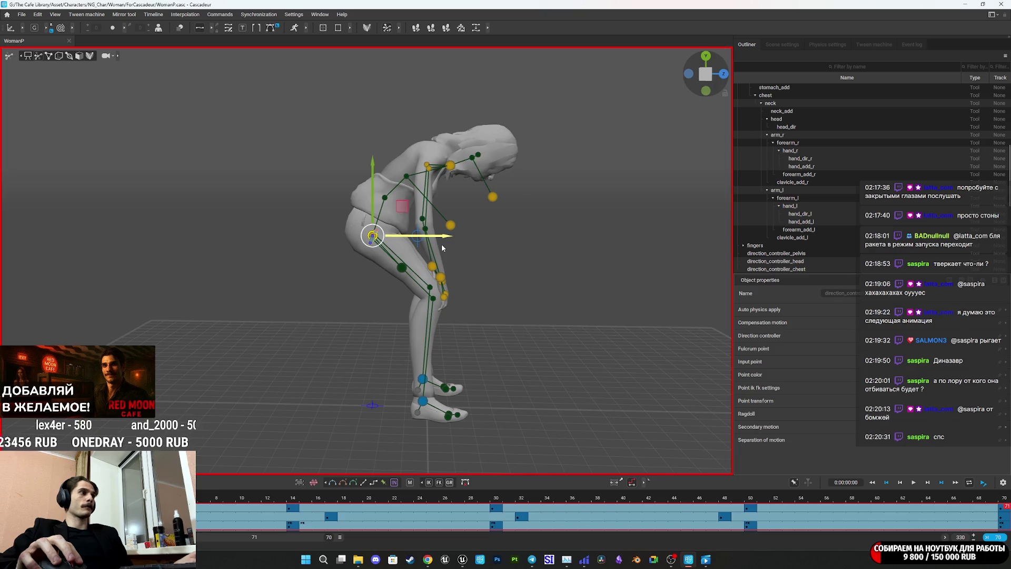
left_click(442, 248)
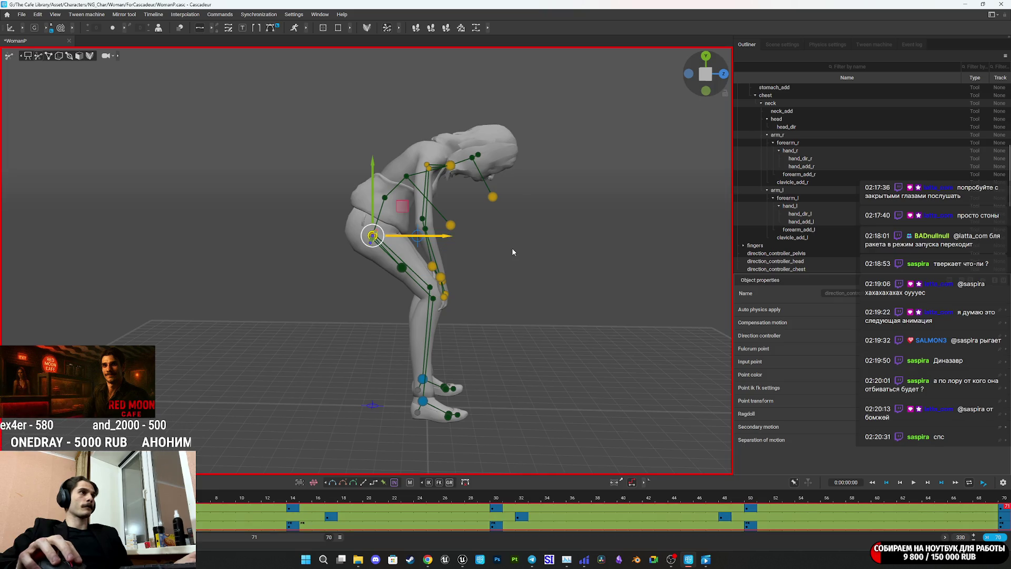
Select the neck point and push the neck and head further forward along X
mouse_move(535, 245)
left_mouse_down()
mouse_move(485, 260)
mouse_move(538, 266)
mouse_move(520, 268)
mouse_move(522, 283)
left_mouse_up()
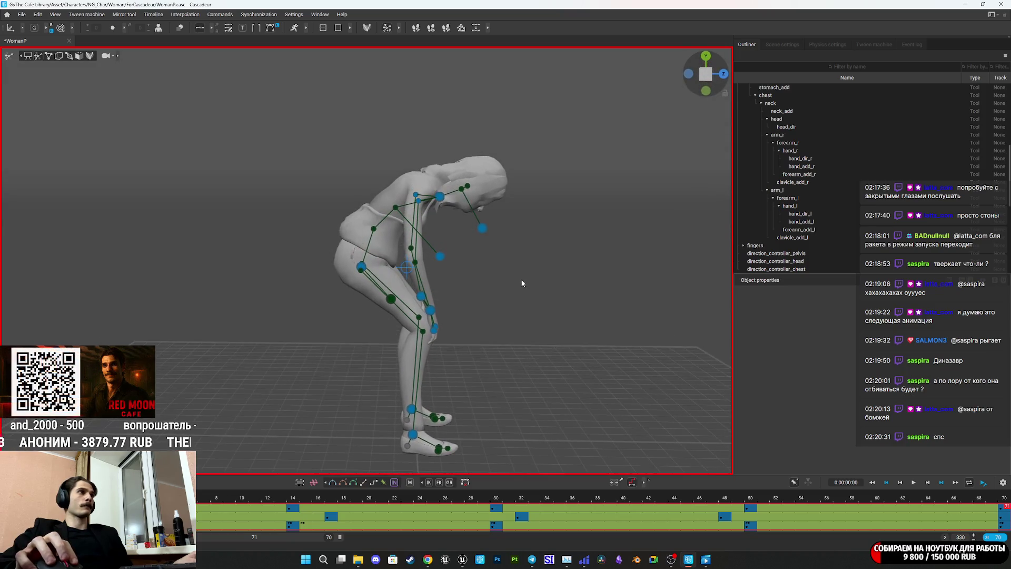
left_click(441, 199)
mouse_move(495, 201)
left_mouse_down()
mouse_move(479, 220)
mouse_move(493, 195)
mouse_move(460, 175)
mouse_move(450, 184)
left_mouse_up()
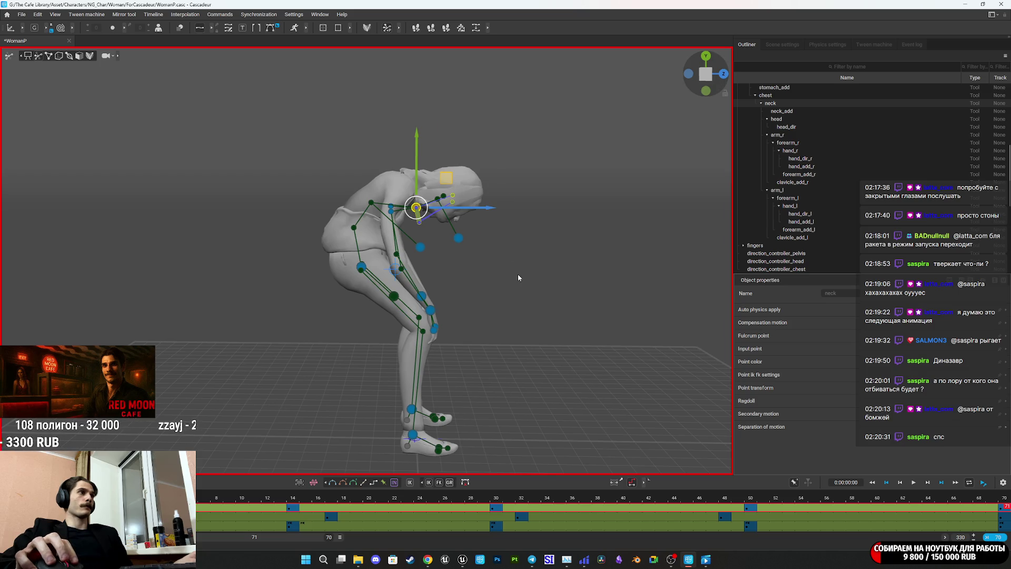
scroll(518, 274, "up", 1)
mouse_move(518, 274)
left_mouse_down()
mouse_move(510, 286)
mouse_move(511, 275)
mouse_move(532, 277)
mouse_move(560, 236)
mouse_move(413, 146)
mouse_move(532, 257)
mouse_move(530, 232)
mouse_move(537, 297)
mouse_move(526, 297)
left_mouse_up()
scroll(510, 271, "up", 1)
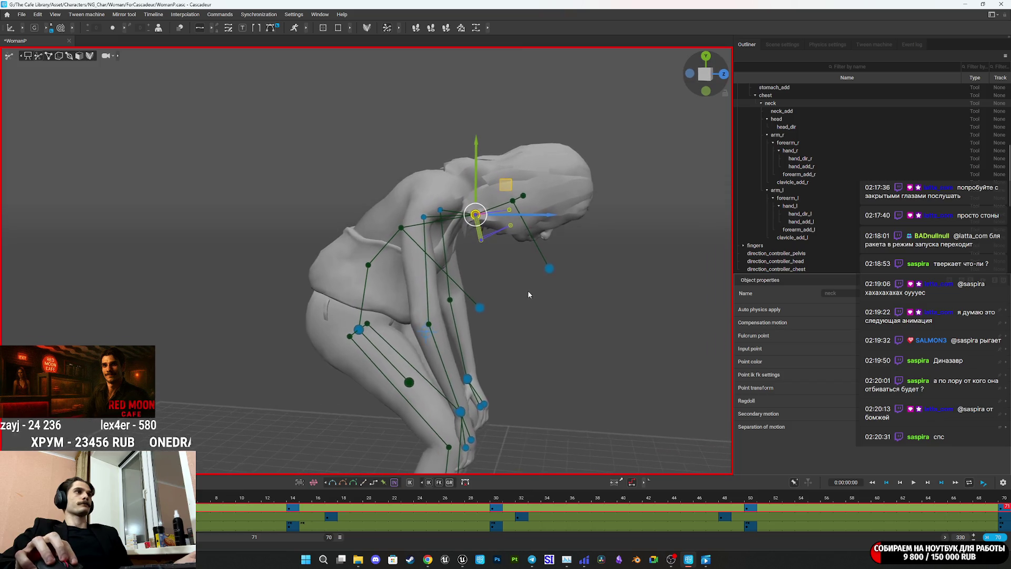
Raise the head direction controller to lift the head's aim, then play the clip to check it
left_click(549, 269)
mouse_move(552, 216)
left_mouse_down()
mouse_move(617, 211)
mouse_move(576, 174)
mouse_move(514, 260)
left_mouse_up()
left_click(478, 220)
left_click_drag(478, 220, 540, 220)
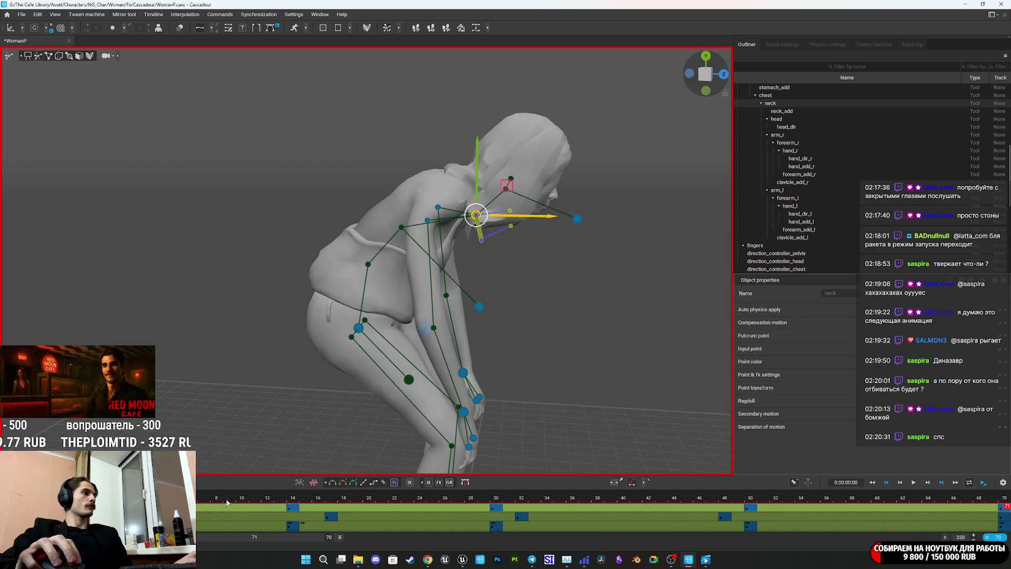
key("space")
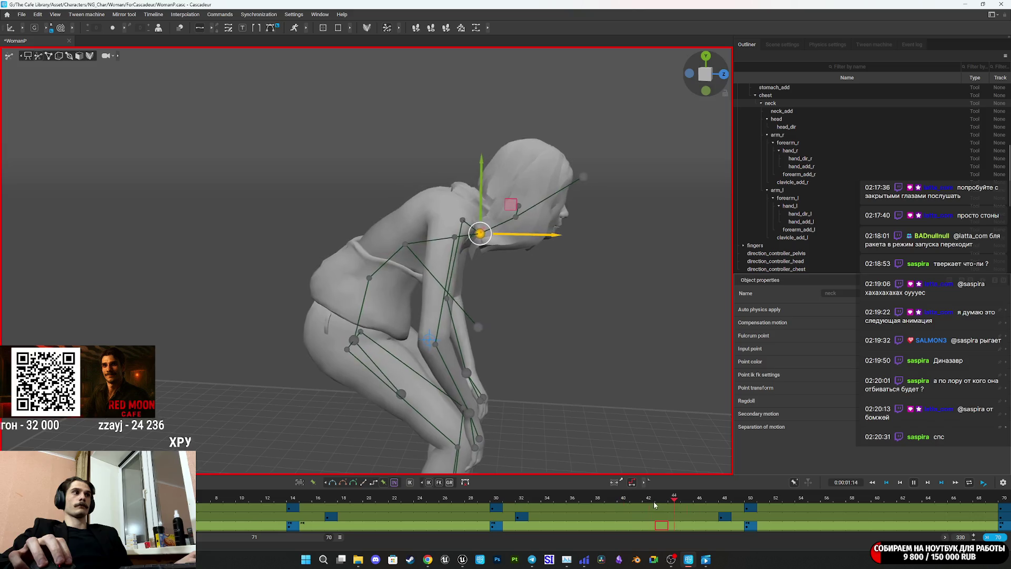
mouse_move(553, 351)
left_mouse_down()
mouse_move(403, 338)
mouse_move(519, 330)
mouse_move(530, 343)
left_mouse_up()
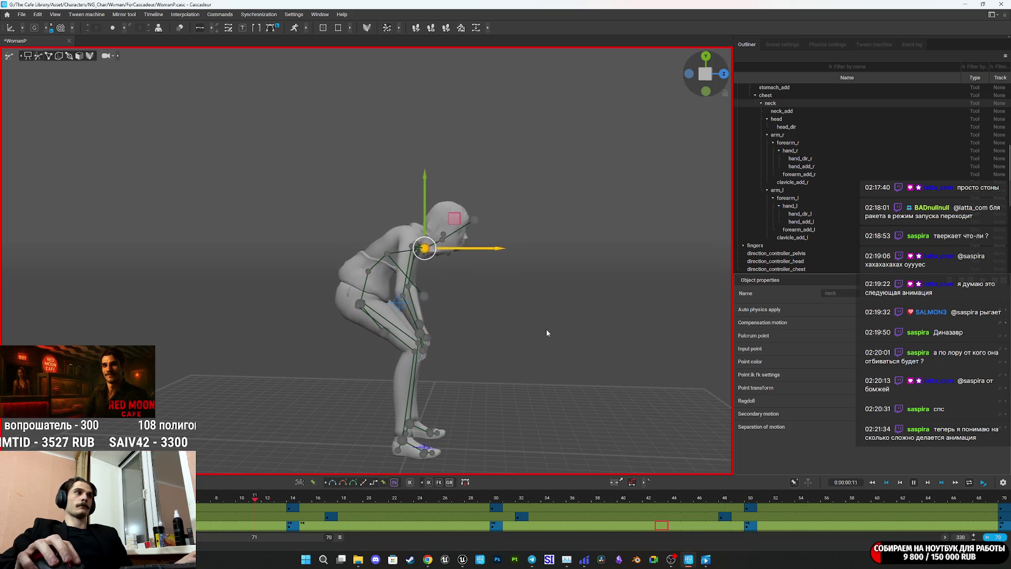
Apply Bezier interpolation to the timeline intervals from frame 7 through frame 57
key("space")
left_click_drag(202, 506, 222, 528)
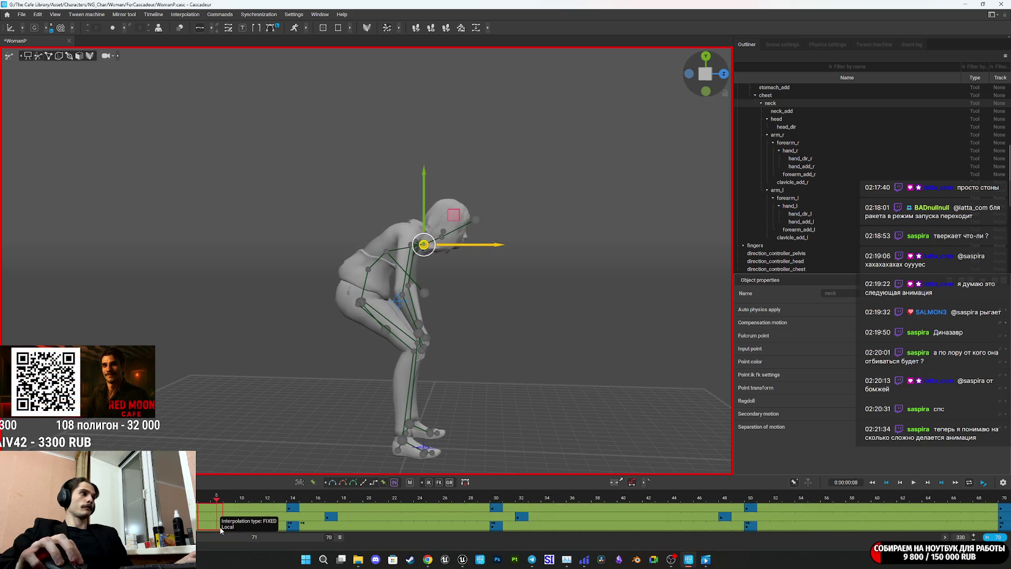
left_click(334, 487)
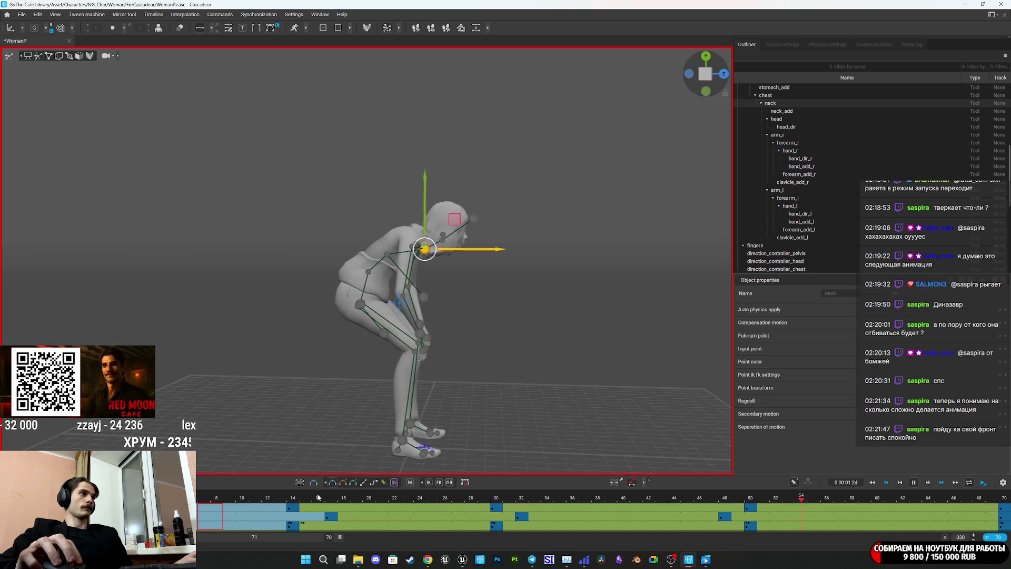
left_click(381, 519)
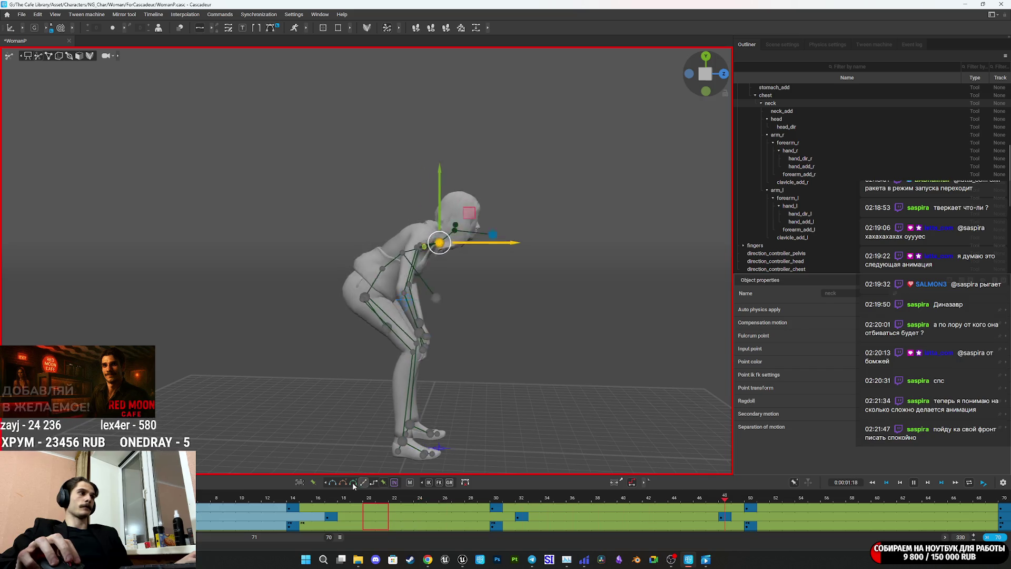
left_click(386, 511)
left_click_drag(386, 511, 843, 509)
left_click(335, 484)
key("space")
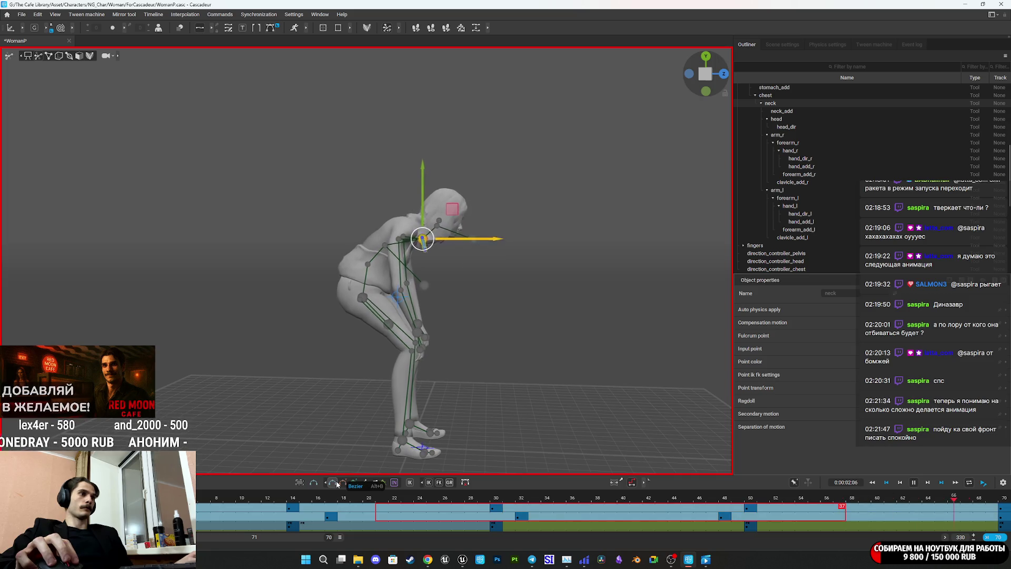
Set the bottom track's frames 33–54 to Bezier and review playback from several angles
left_click(540, 526)
left_click_drag(545, 527, 805, 526)
left_click(332, 484)
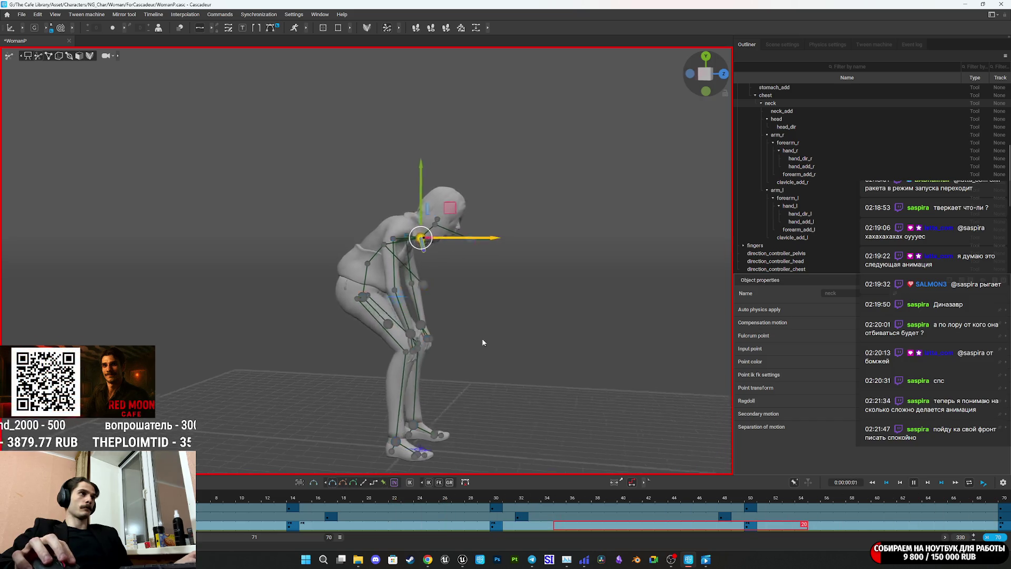
scroll(436, 341, "up", 5)
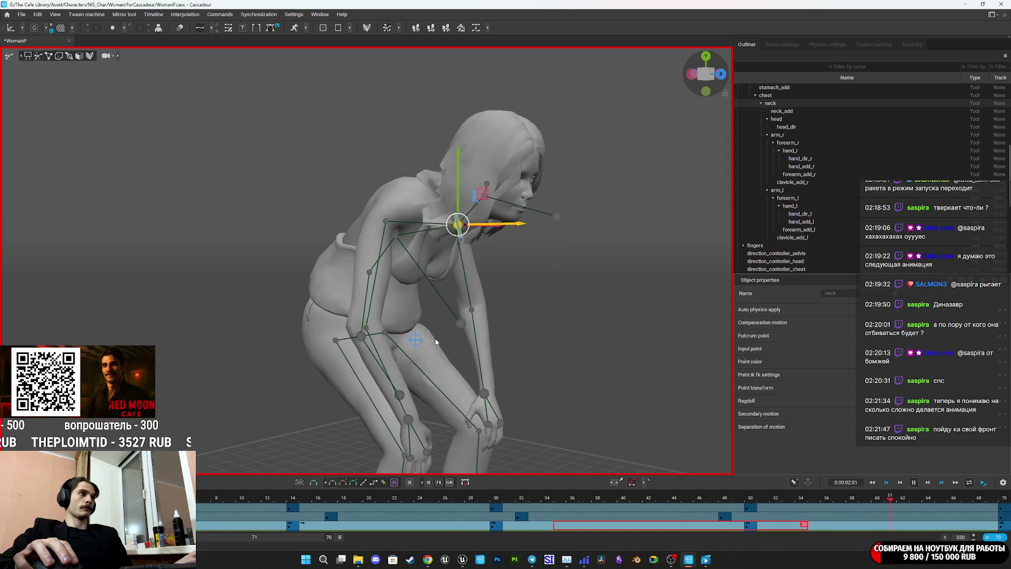
mouse_move(522, 316)
left_mouse_down()
mouse_move(561, 308)
mouse_move(548, 359)
left_mouse_up()
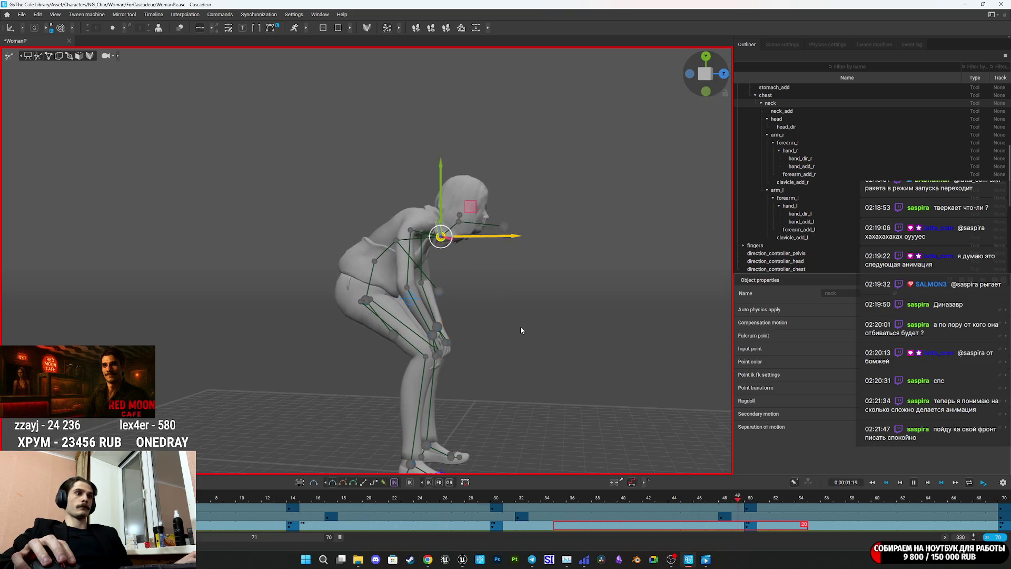
mouse_move(520, 326)
left_mouse_down()
mouse_move(440, 325)
mouse_move(483, 354)
mouse_move(500, 307)
mouse_move(469, 307)
left_mouse_up()
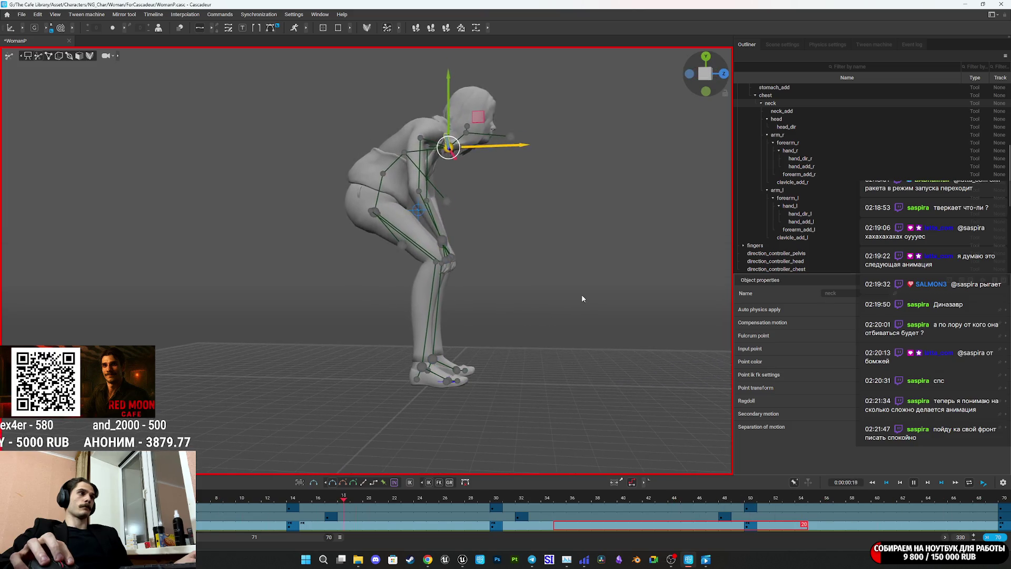
mouse_move(581, 294)
left_mouse_down()
mouse_move(391, 311)
mouse_move(524, 300)
mouse_move(510, 290)
mouse_move(472, 299)
mouse_move(550, 311)
left_mouse_up()
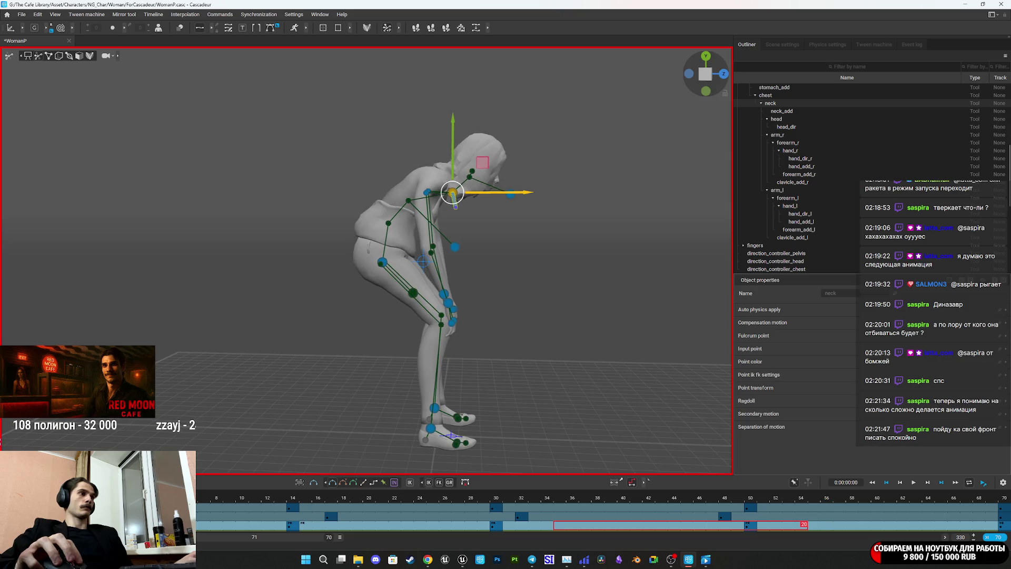
Apply Bezier to the upper timeline rows through frame 70 and return to frame 0
left_click(219, 514)
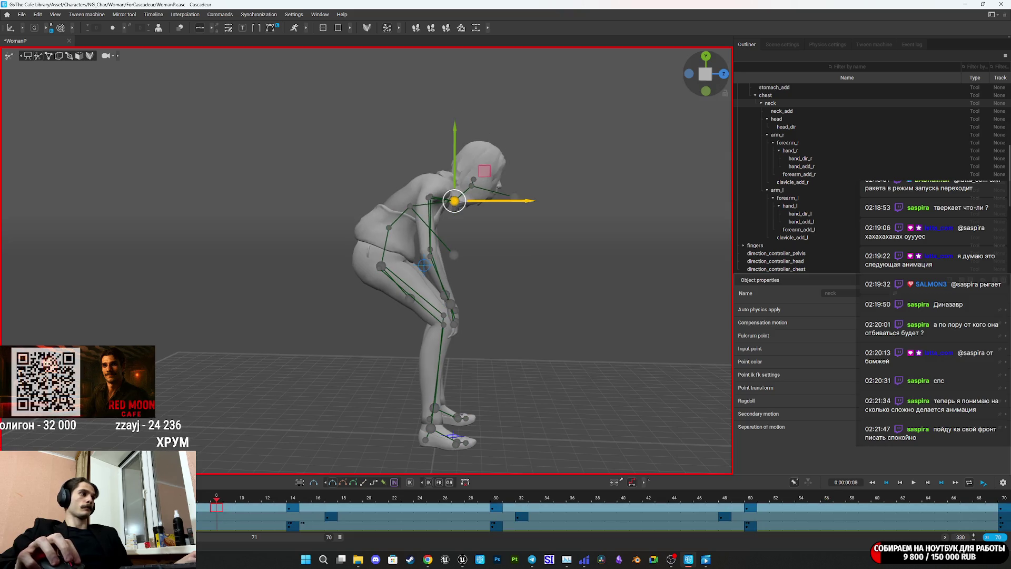
left_click(1007, 527)
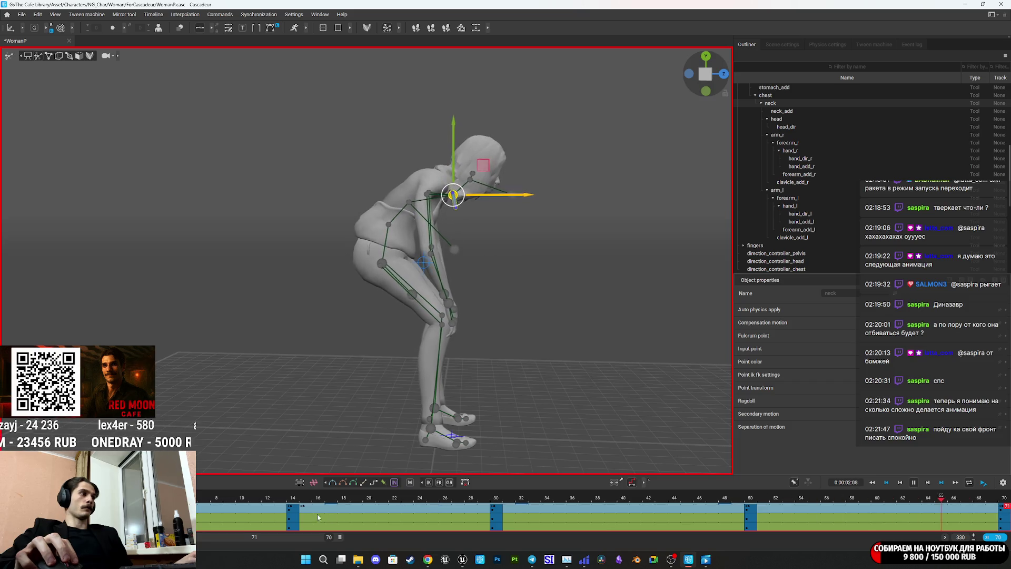
left_click(332, 482)
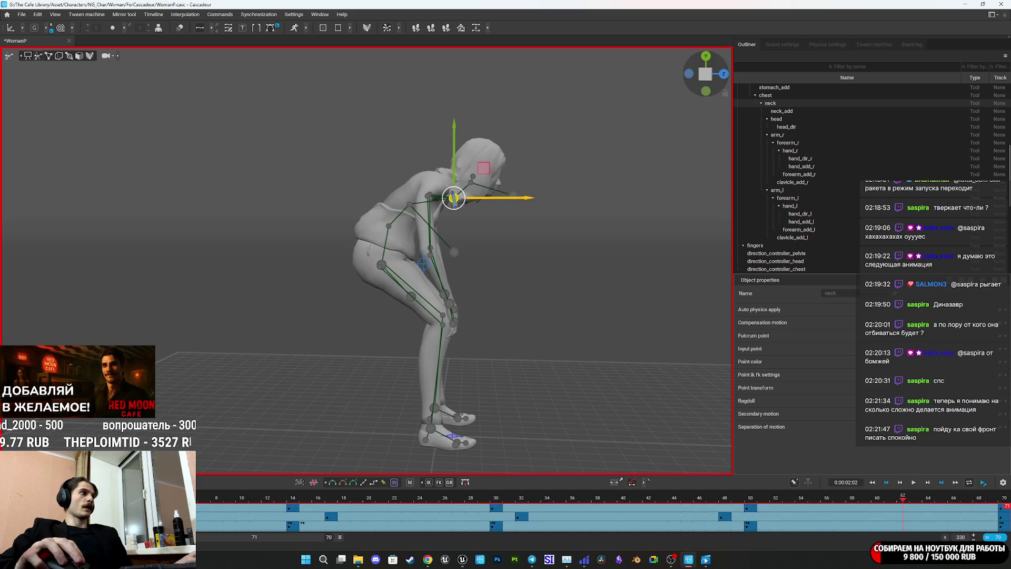
key("Home")
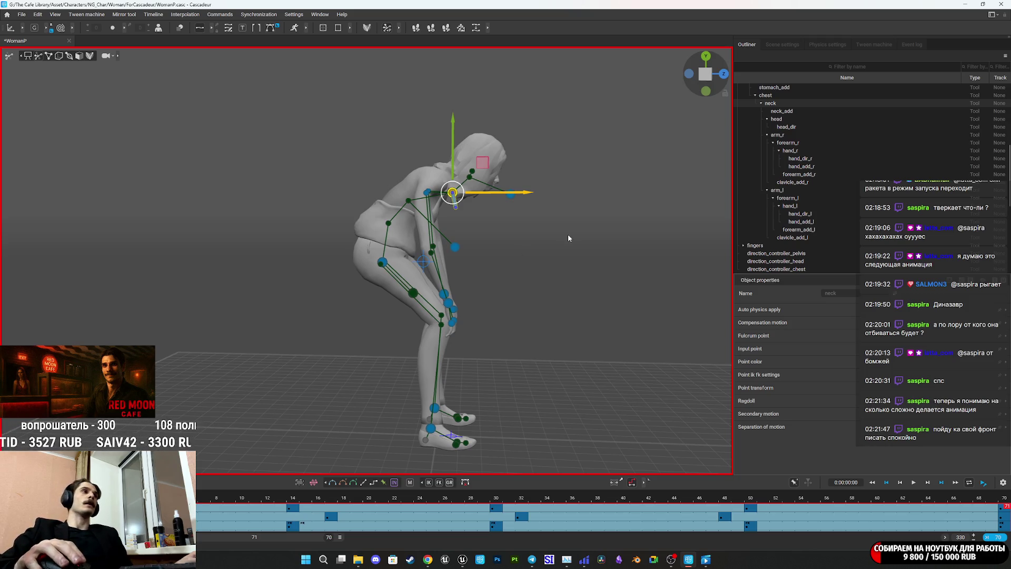
Zoom in and drag the neck handle to bend the neck and upper body further forward
scroll(542, 258, "up", 5)
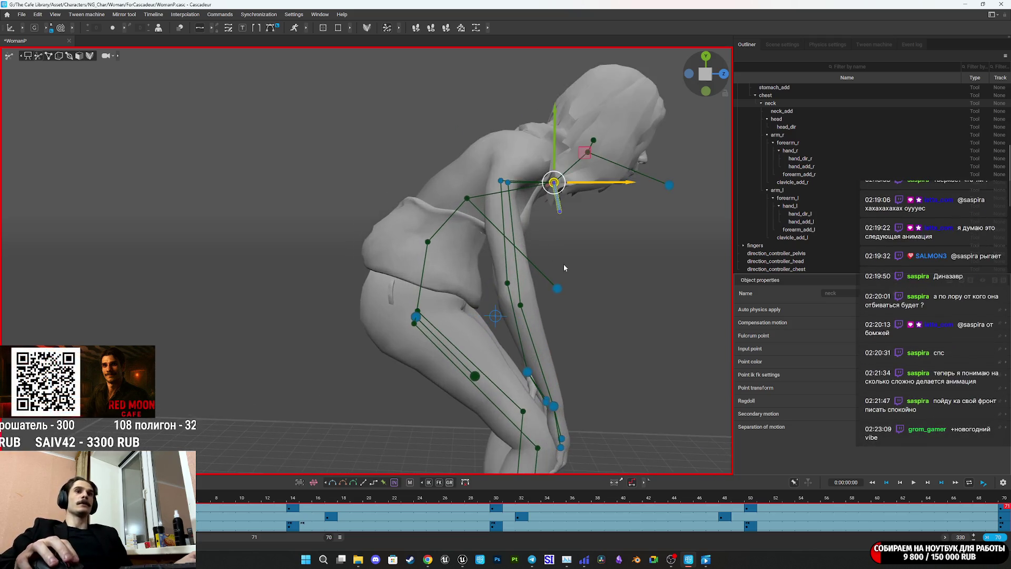
mouse_move(583, 257)
left_mouse_down()
mouse_move(536, 272)
mouse_move(614, 270)
mouse_move(492, 269)
mouse_move(561, 251)
mouse_move(548, 223)
mouse_move(430, 250)
left_mouse_up()
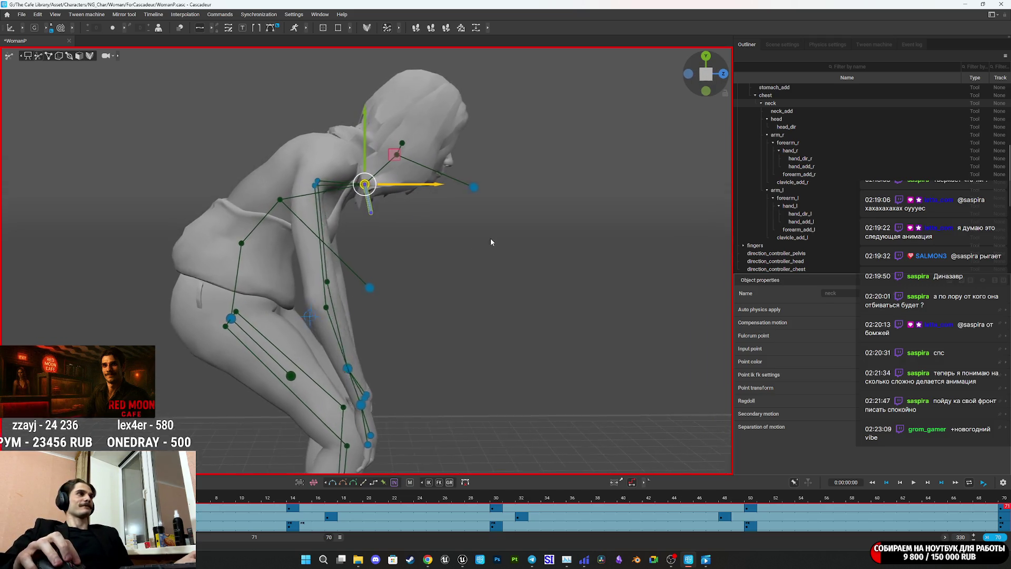
mouse_move(452, 246)
left_mouse_down()
mouse_move(475, 246)
mouse_move(451, 228)
left_mouse_up()
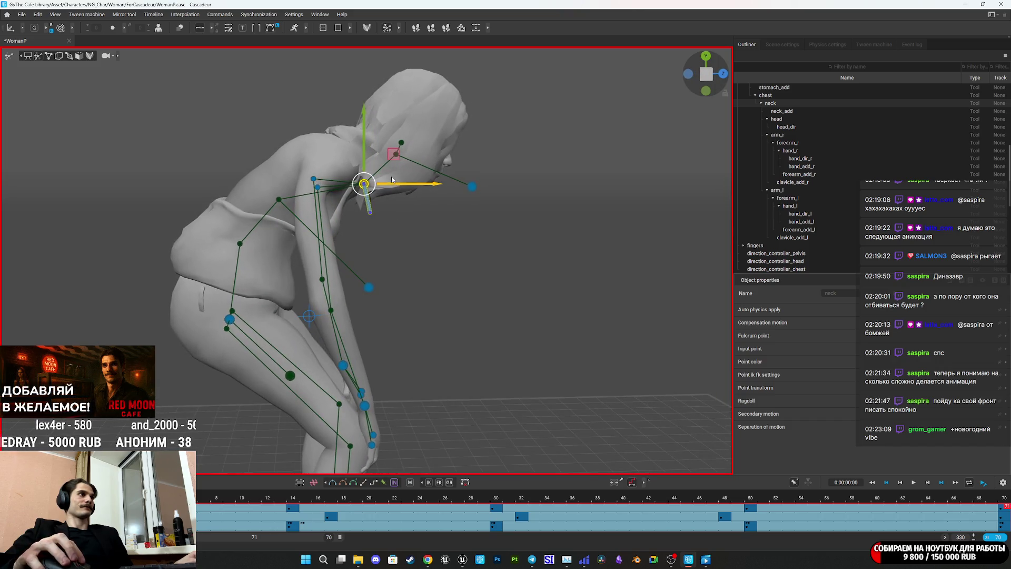
mouse_move(393, 159)
left_mouse_down()
mouse_move(378, 158)
mouse_move(346, 184)
left_mouse_up()
Restore Bezier interpolation on the intervals and review the playback from front and side views
mouse_move(473, 267)
left_mouse_down()
mouse_move(280, 237)
mouse_move(301, 225)
mouse_move(337, 226)
mouse_move(488, 255)
mouse_move(210, 234)
mouse_move(299, 219)
mouse_move(725, 303)
mouse_move(696, 252)
mouse_move(750, 225)
mouse_move(896, 216)
left_mouse_up()
mouse_move(369, 240)
left_mouse_down()
mouse_move(518, 252)
mouse_move(615, 302)
mouse_move(409, 280)
left_mouse_up()
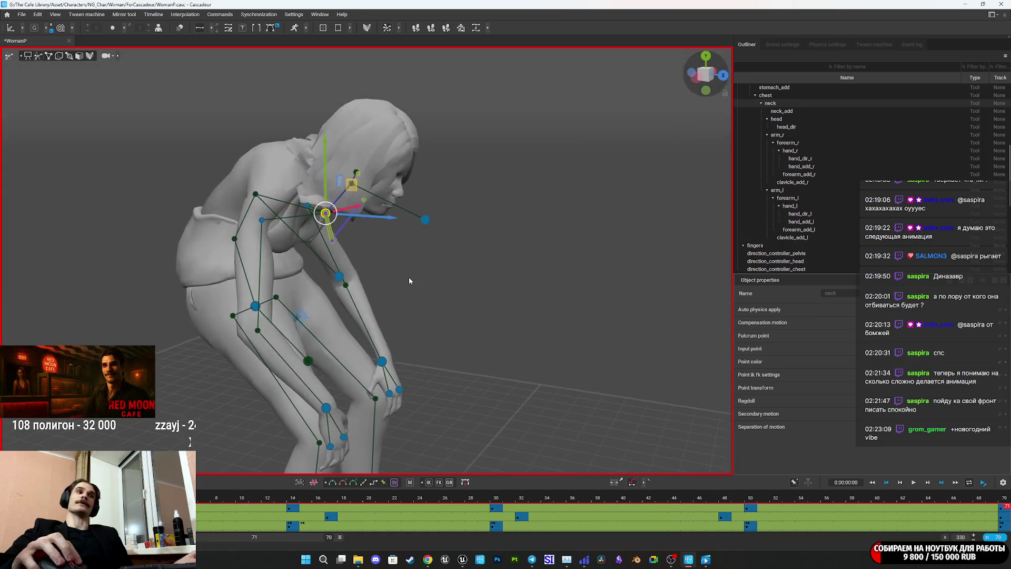
key("ctrl+z")
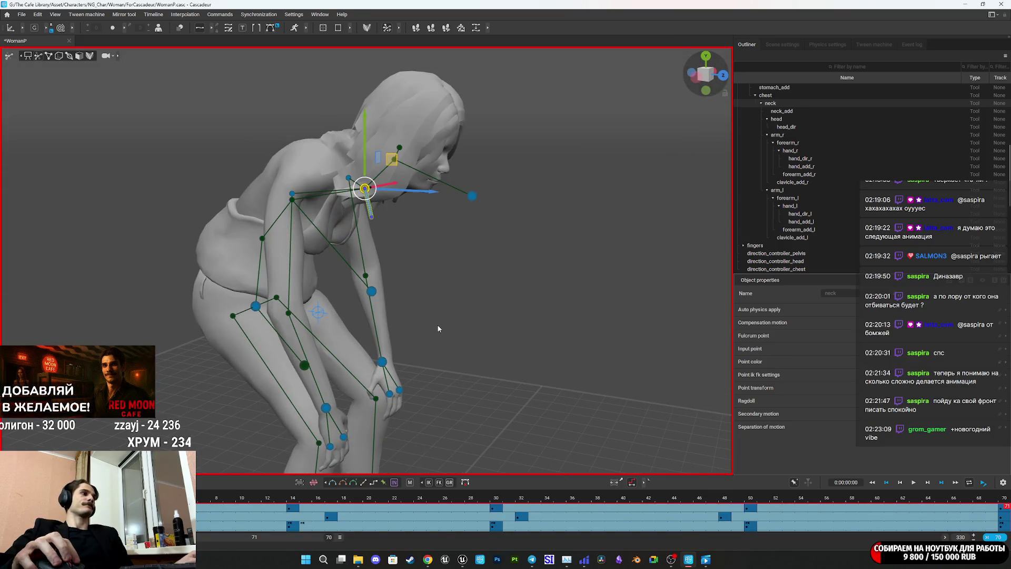
mouse_move(437, 323)
left_mouse_down()
mouse_move(475, 293)
mouse_move(548, 295)
mouse_move(336, 263)
left_mouse_up()
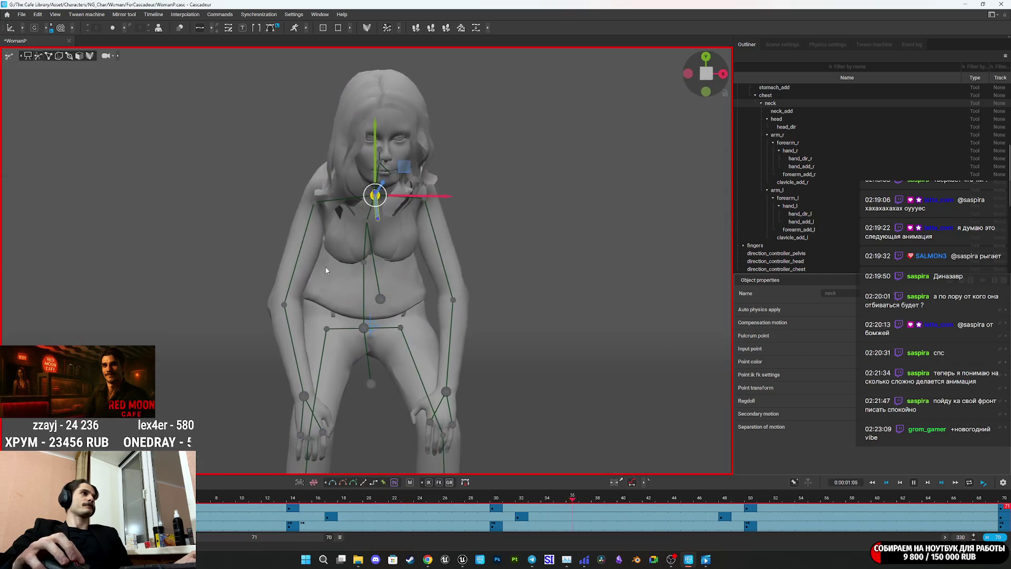
left_click_drag(386, 316, 582, 325)
key("space")
Return to the Unreal Editor, show the Idle_Breath preview and rewind it to frame 0
mouse_move(462, 558)
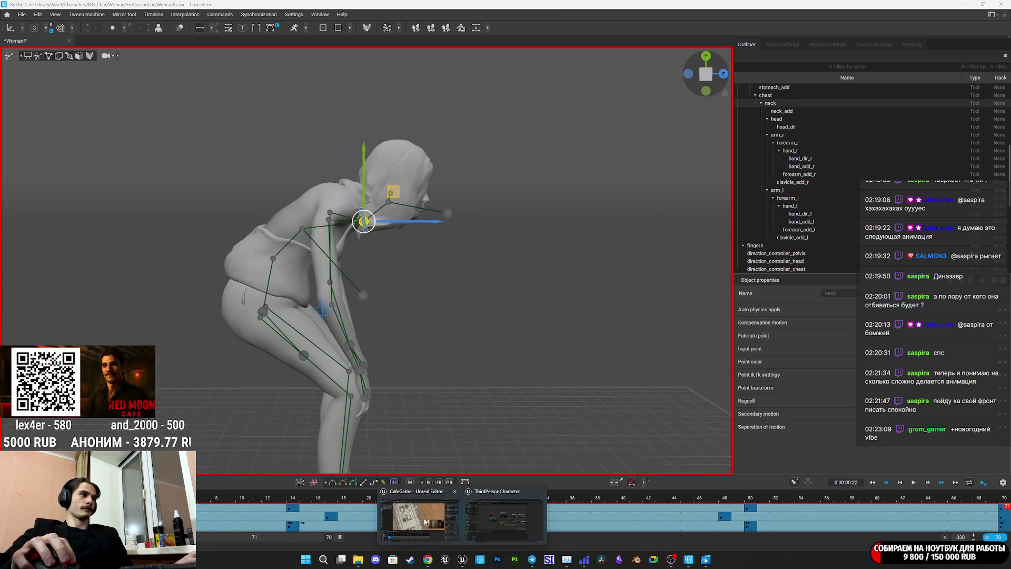
left_click(503, 519)
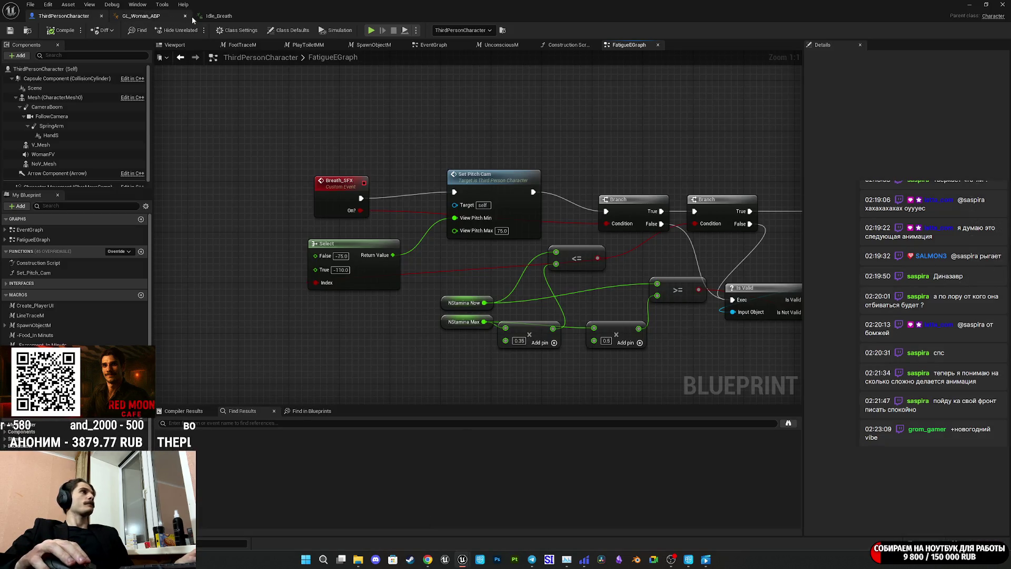
left_click(228, 16)
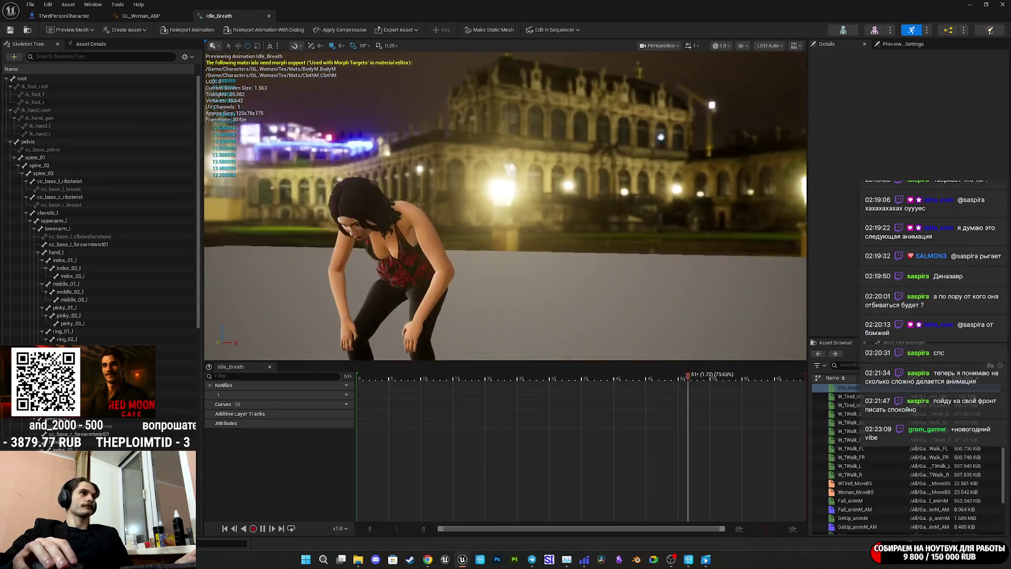
mouse_move(506, 242)
left_mouse_down()
mouse_move(423, 242)
mouse_move(552, 76)
mouse_move(547, 172)
left_mouse_up()
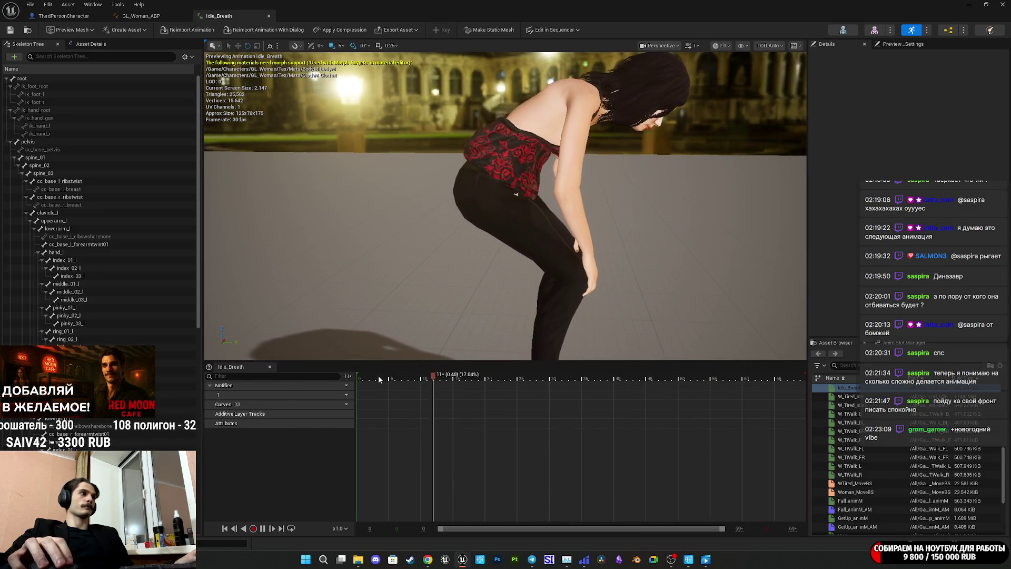
left_click_drag(376, 379, 356, 380)
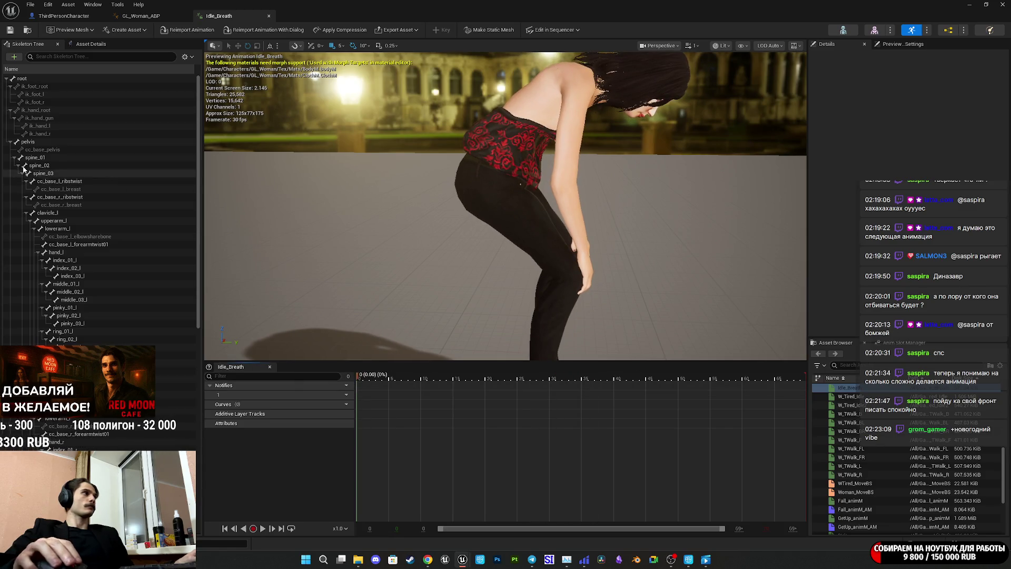
Select spine_03 and, after undoing trial rotate and move, raise it slightly along Z
left_click(60, 172)
key("f")
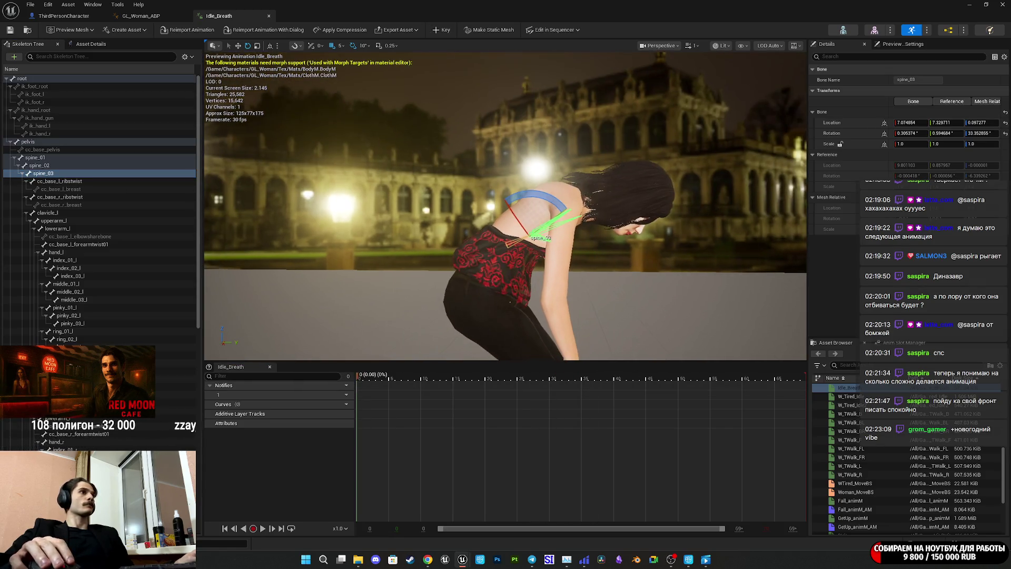
left_click_drag(544, 199, 582, 219)
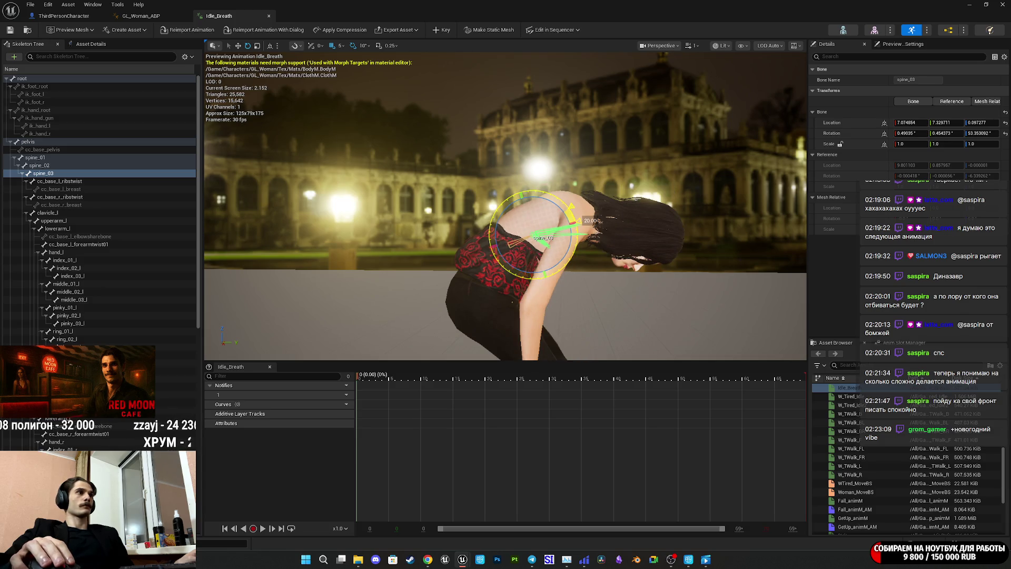
key("ctrl+z")
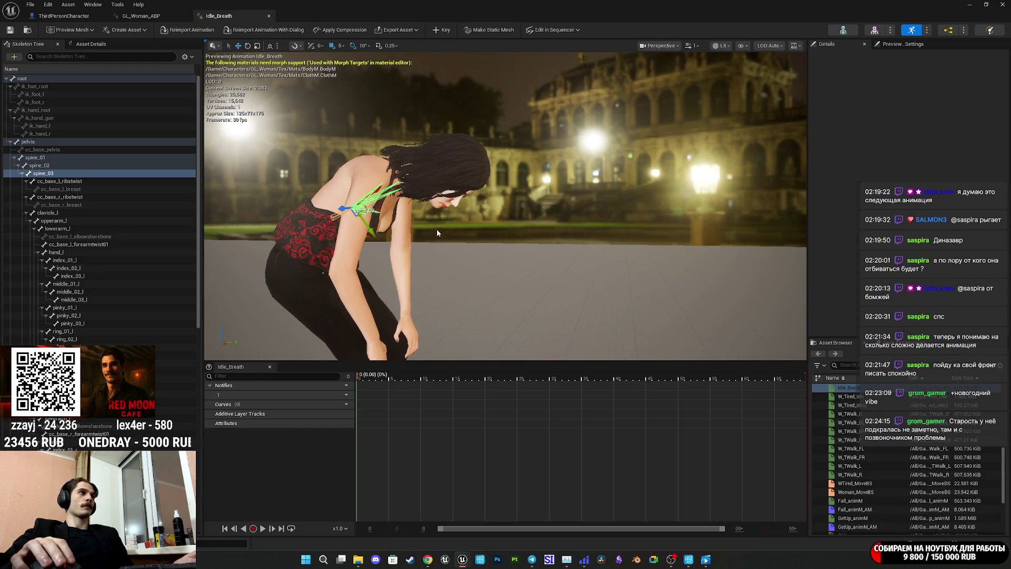
mouse_move(366, 229)
left_mouse_down()
mouse_move(347, 205)
mouse_move(364, 216)
left_mouse_up()
key("ctrl+z")
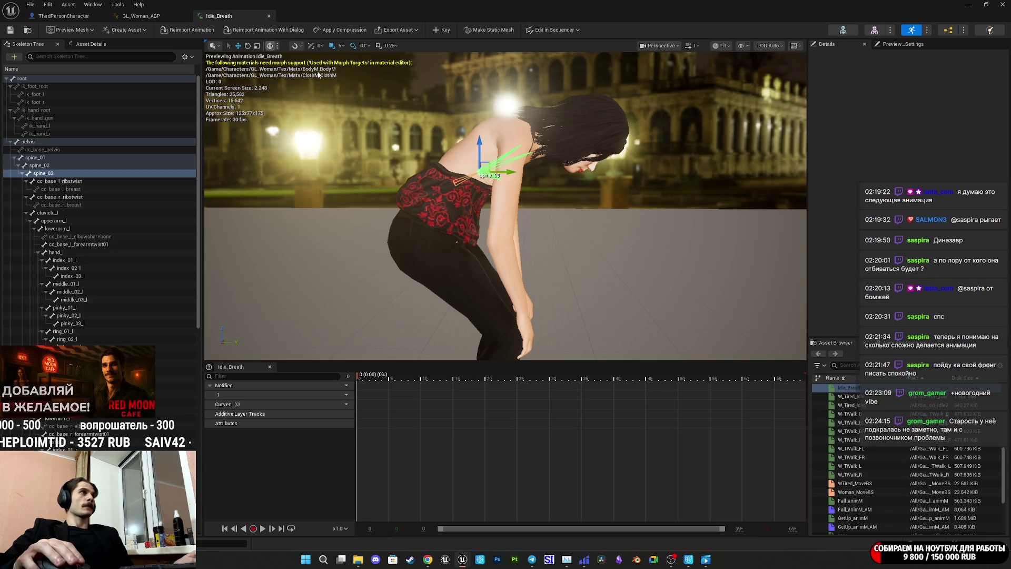
mouse_move(505, 173)
left_mouse_down()
mouse_move(481, 174)
mouse_move(491, 177)
left_mouse_up()
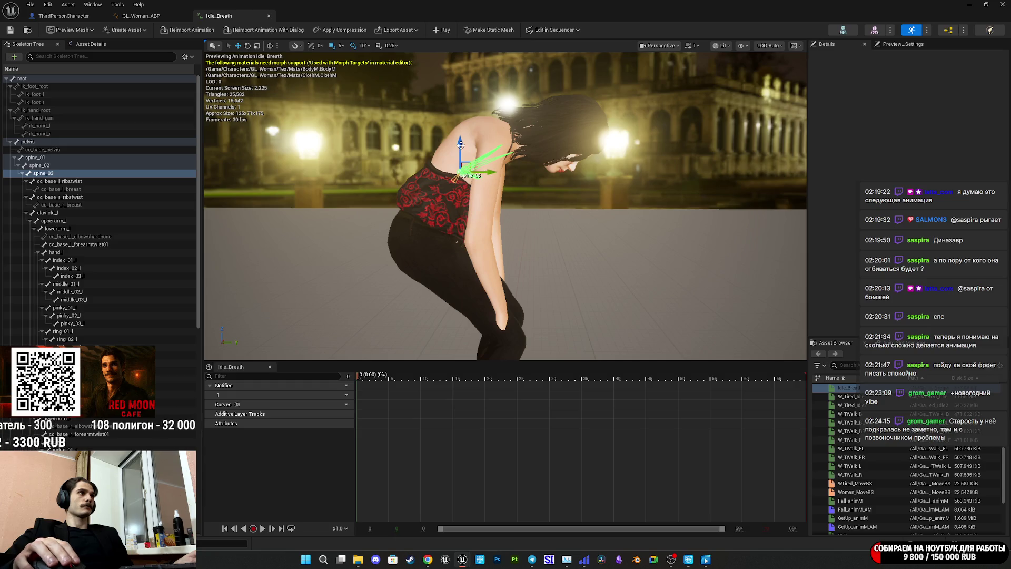
left_click_drag(460, 144, 459, 135)
Orbit around the character to inspect the raised upper back and collapse the clavicle_l branch
key("e")
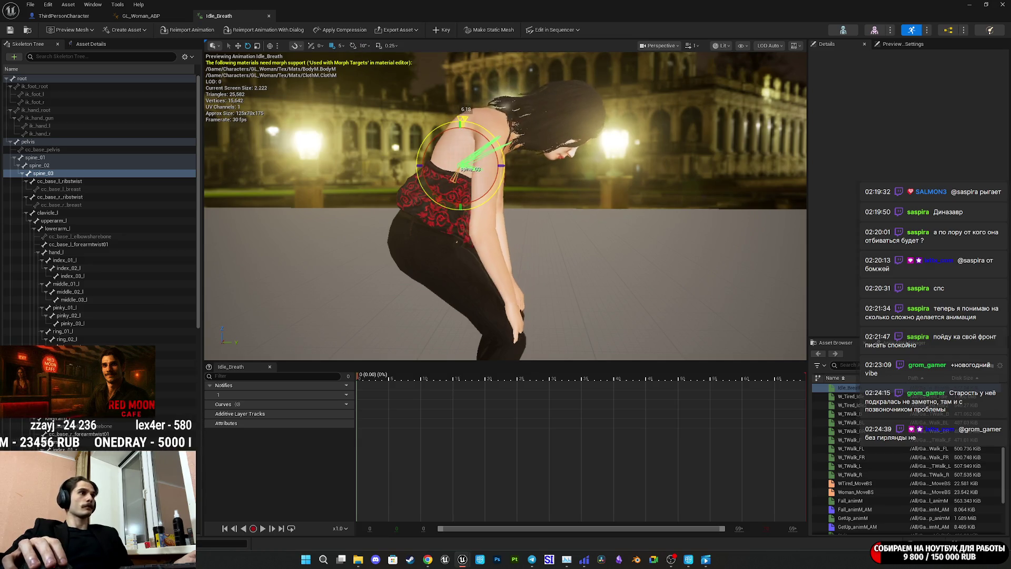
left_click_drag(506, 211, 568, 210)
left_click_drag(526, 252, 575, 253)
mouse_move(393, 267)
left_mouse_down()
mouse_move(527, 267)
mouse_move(527, 316)
mouse_move(481, 295)
mouse_move(508, 298)
left_mouse_up()
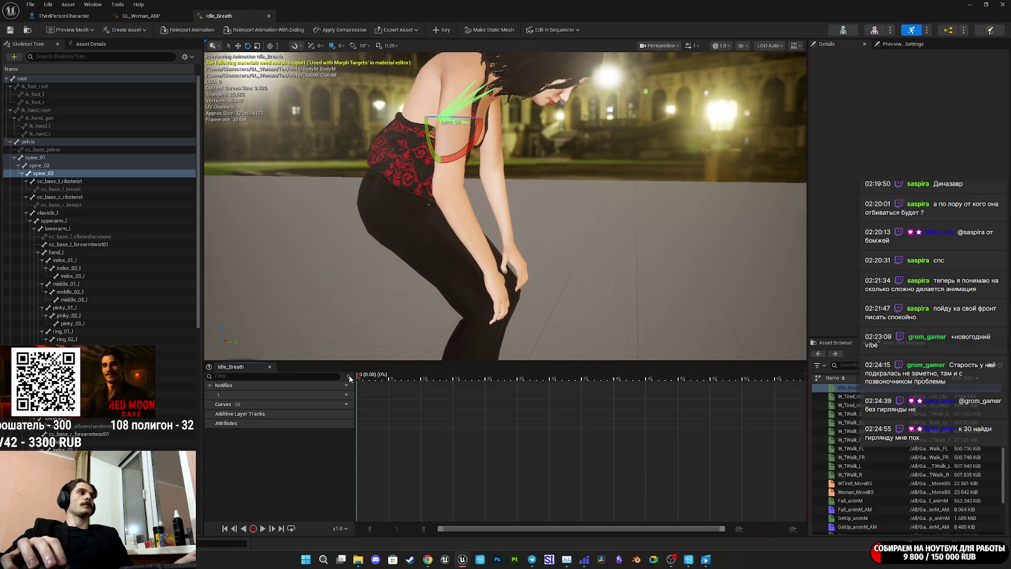
mouse_move(483, 286)
left_mouse_down()
mouse_move(521, 289)
mouse_move(535, 247)
mouse_move(501, 271)
mouse_move(514, 271)
left_mouse_up()
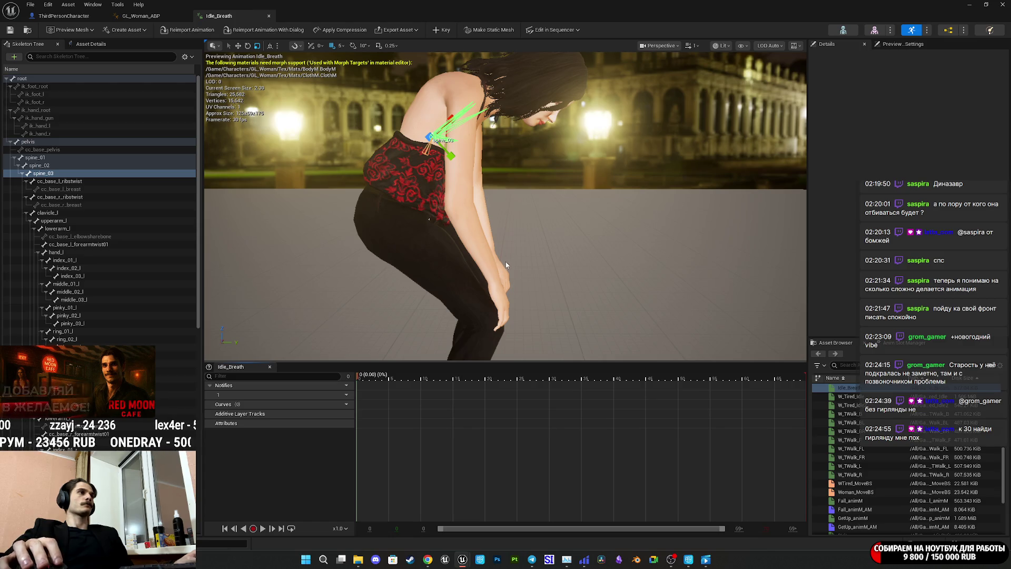
left_click_drag(518, 184, 506, 158)
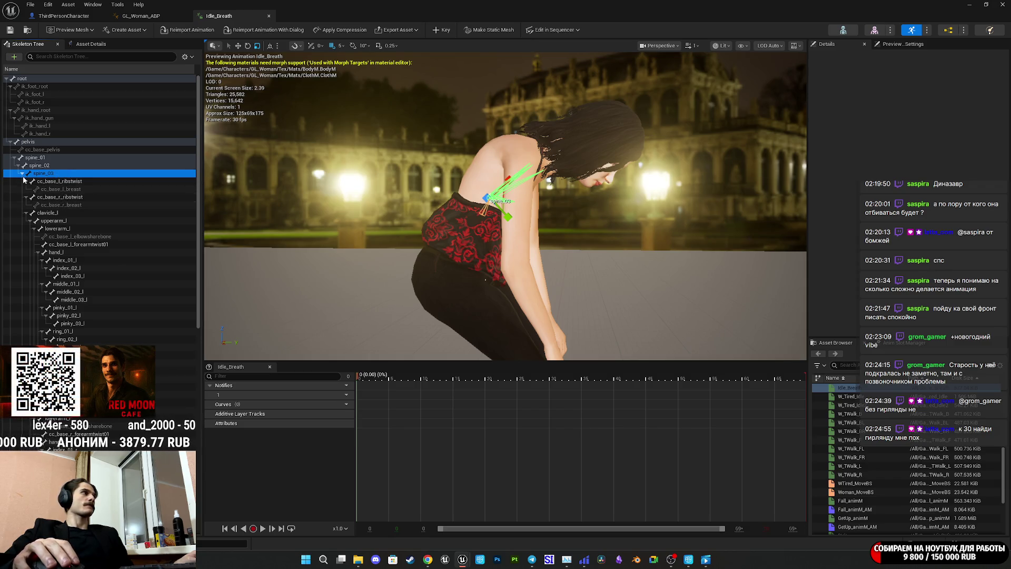
left_click(27, 213)
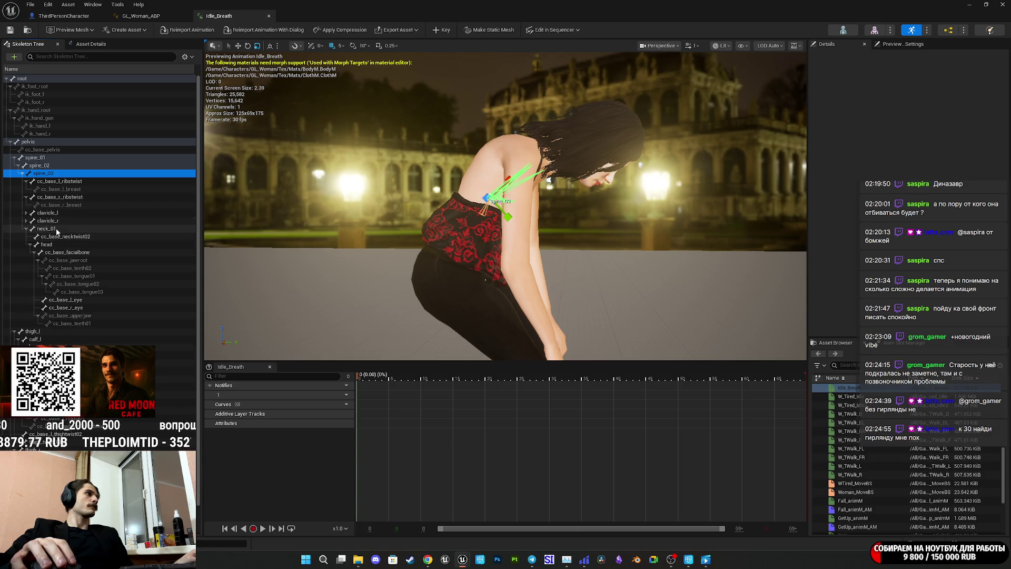
Select neck_01, nudge it up and rotate it to tilt the head upward
left_click(47, 229)
mouse_move(560, 220)
left_mouse_down()
mouse_move(561, 184)
mouse_move(468, 169)
left_mouse_up()
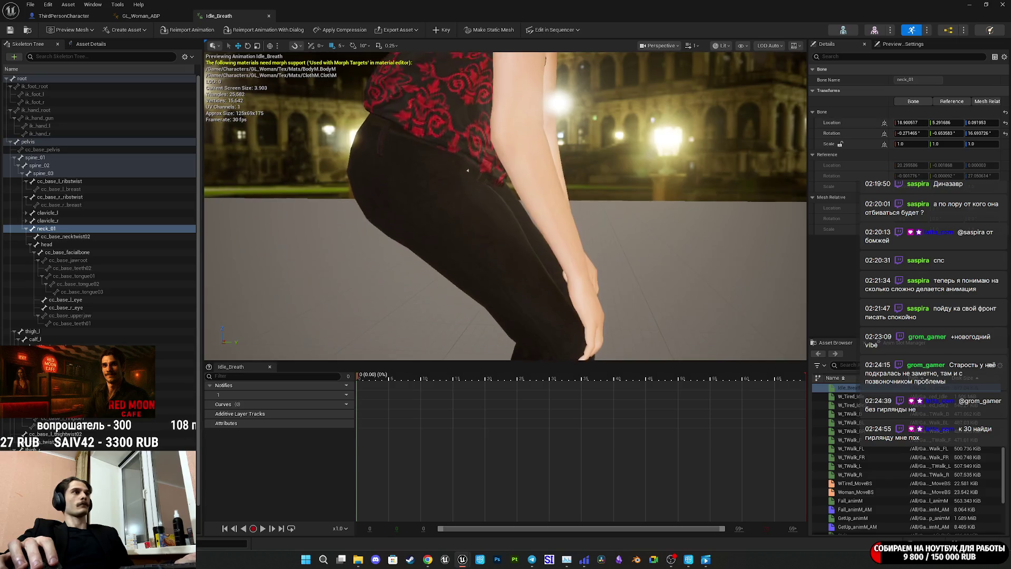
key("f")
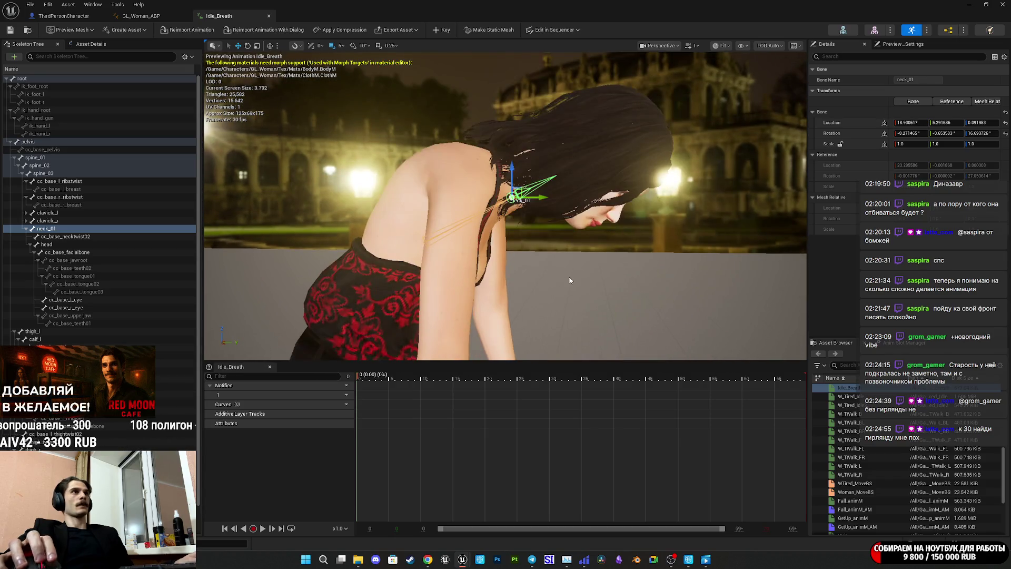
left_click_drag(520, 190, 516, 167)
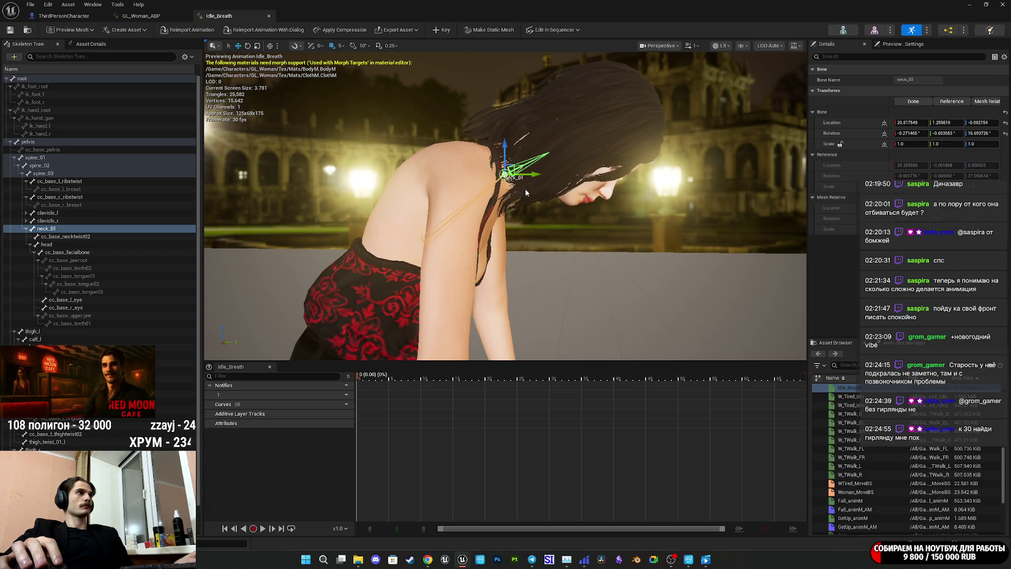
mouse_move(526, 206)
left_mouse_down()
mouse_move(529, 164)
mouse_move(529, 179)
left_mouse_up()
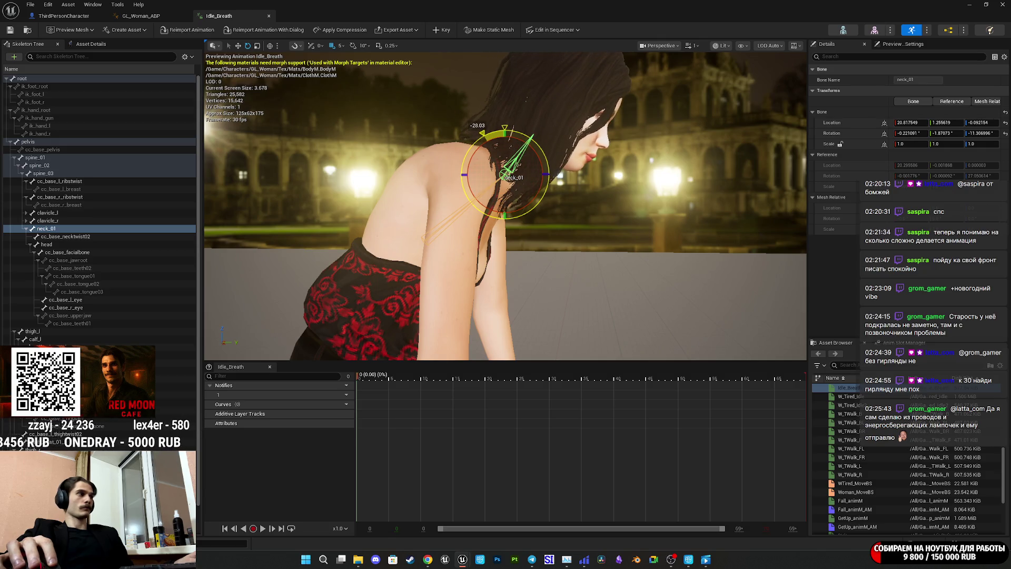
Rotate the head bone, key the spine_03, neck_01 and head changes, and minimize the editor
left_click(62, 243)
left_click_drag(565, 165, 225, 158)
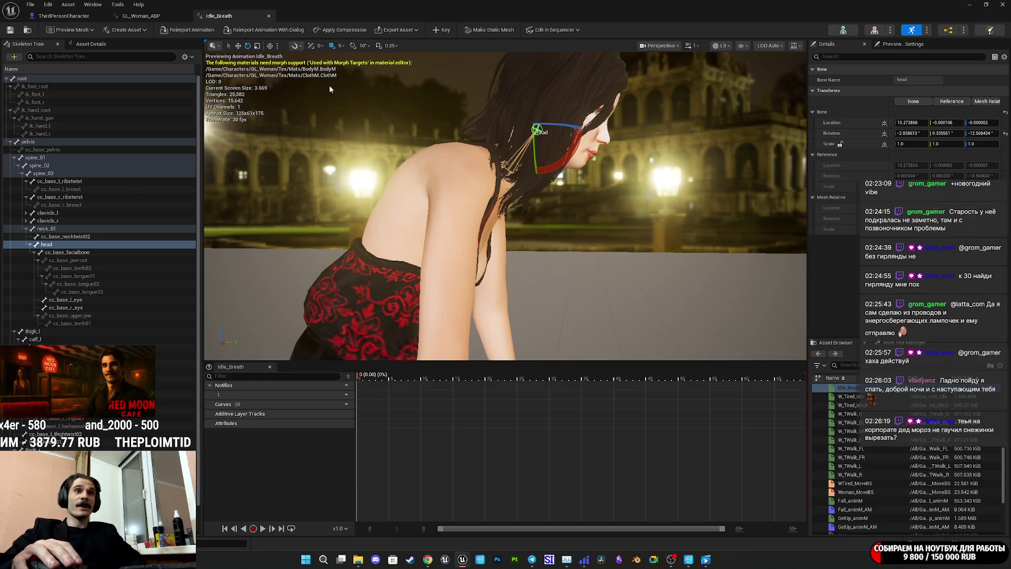
left_click(445, 34)
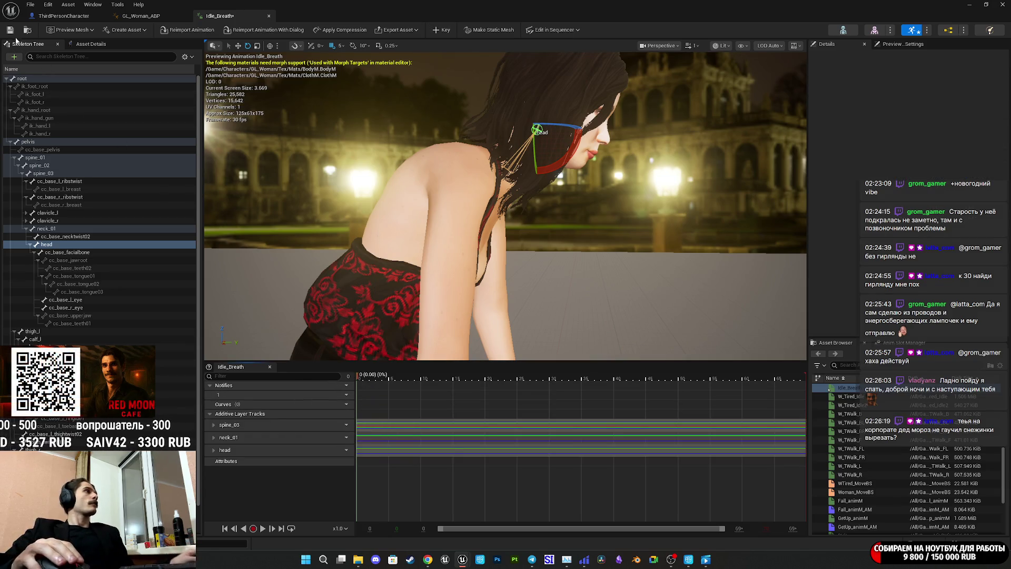
left_click(968, 4)
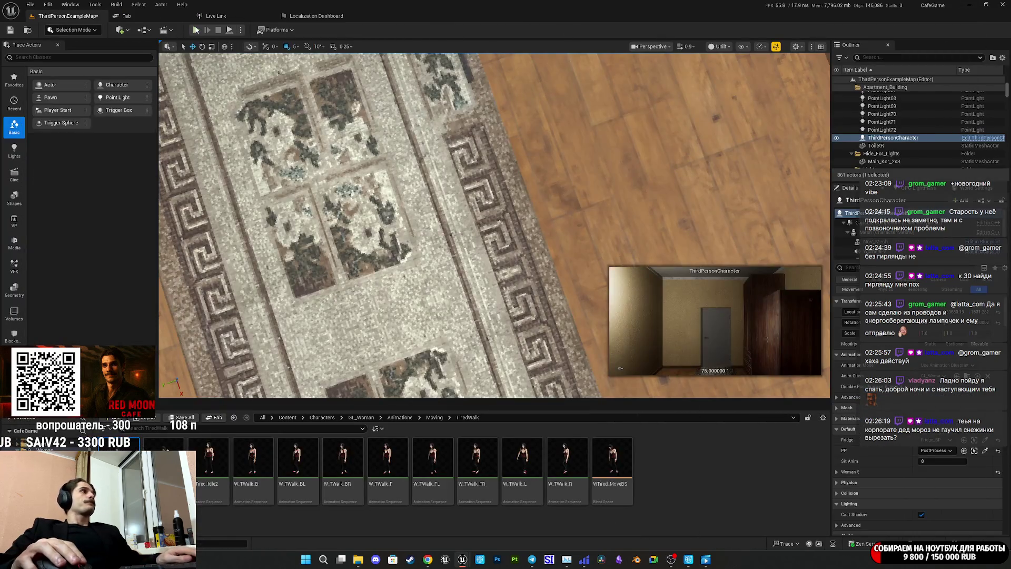
Play-test the level briefly with Alt+P, exit with Esc, and return to the Idle_Breath editor
key("alt+p")
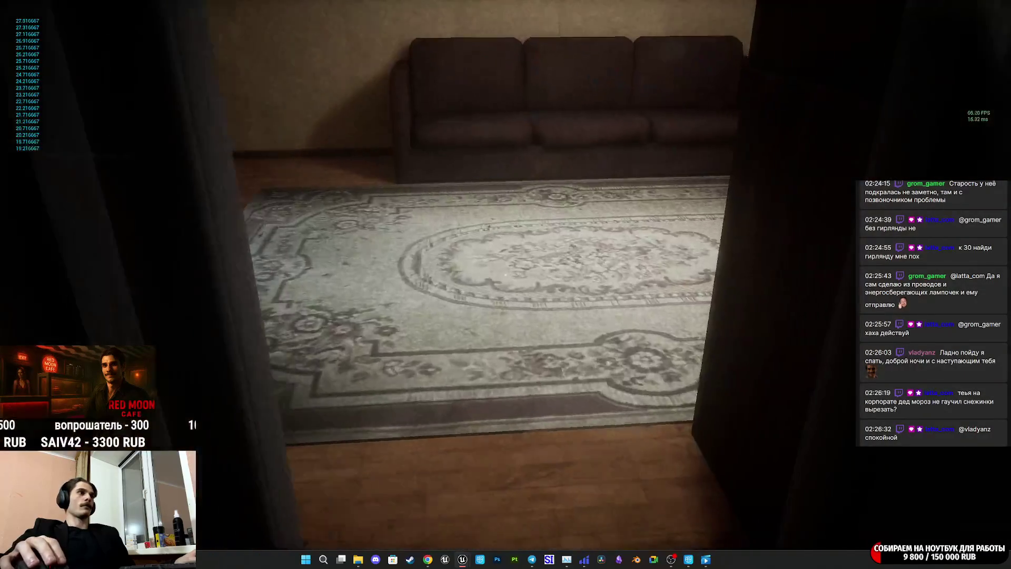
key("Escape")
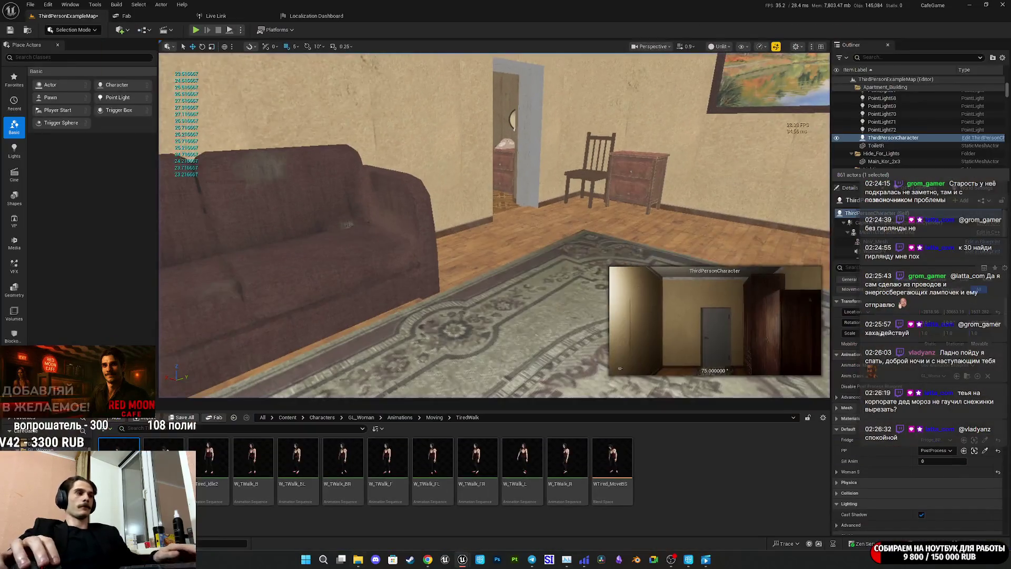
mouse_move(464, 559)
left_click(483, 526)
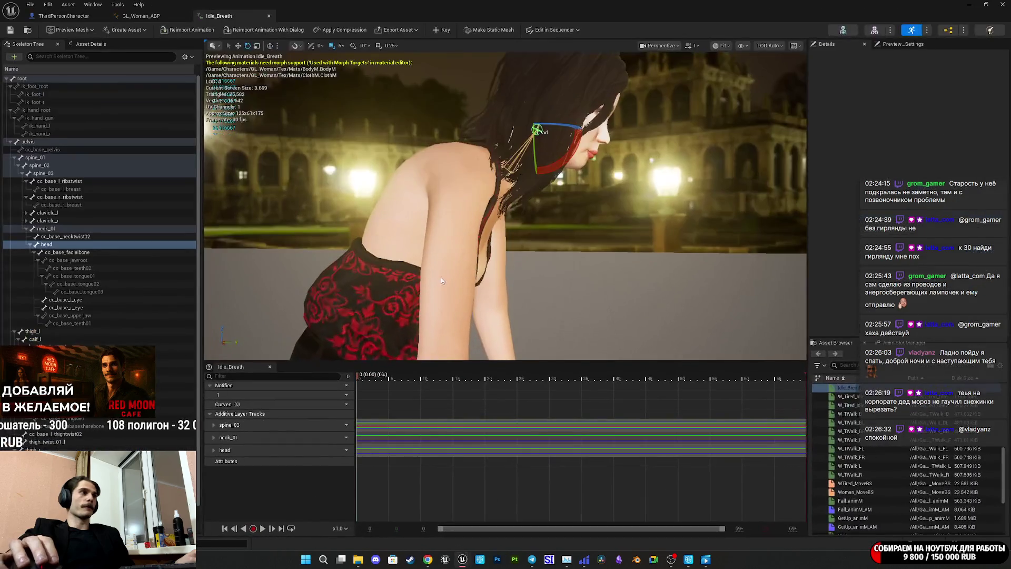
In the FatigueEGraph, change the Select node's True pitch value from -110 to -90
left_click(57, 17)
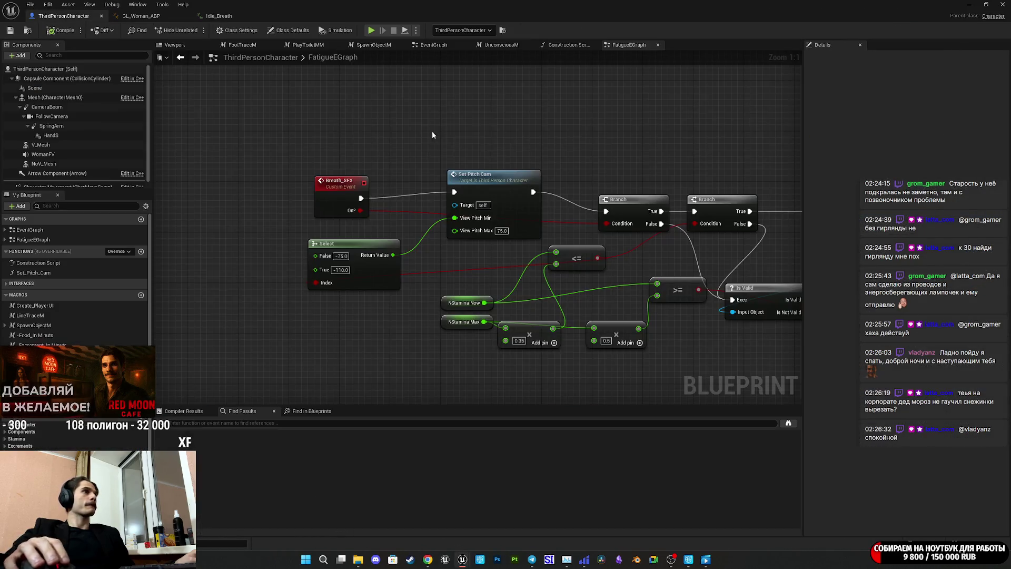
left_click(339, 270)
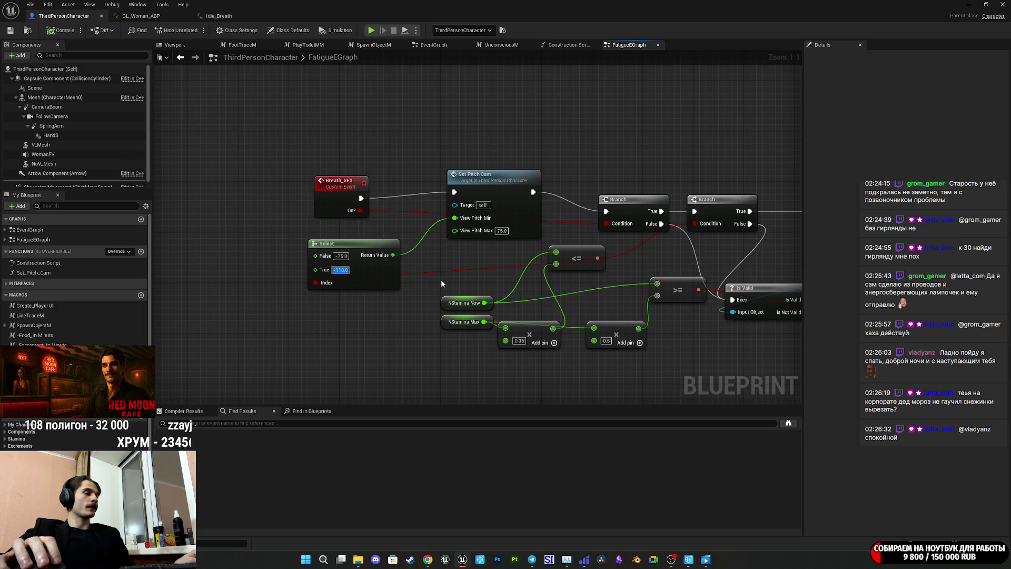
type("-90")
key("Return")
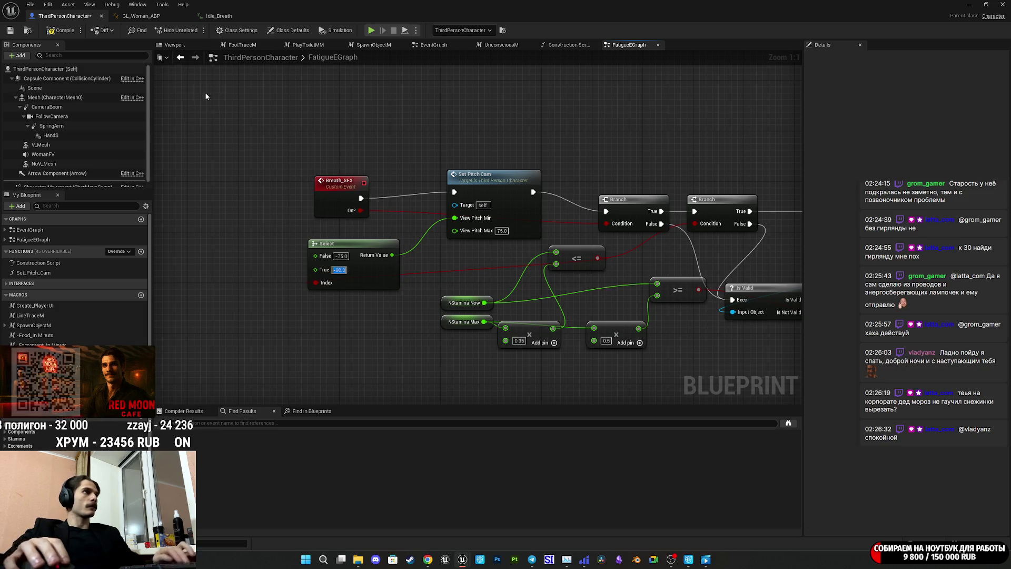
Compile the ThirdPersonCharacter Blueprint and start a play session to test the new camera pitch
left_click(53, 31)
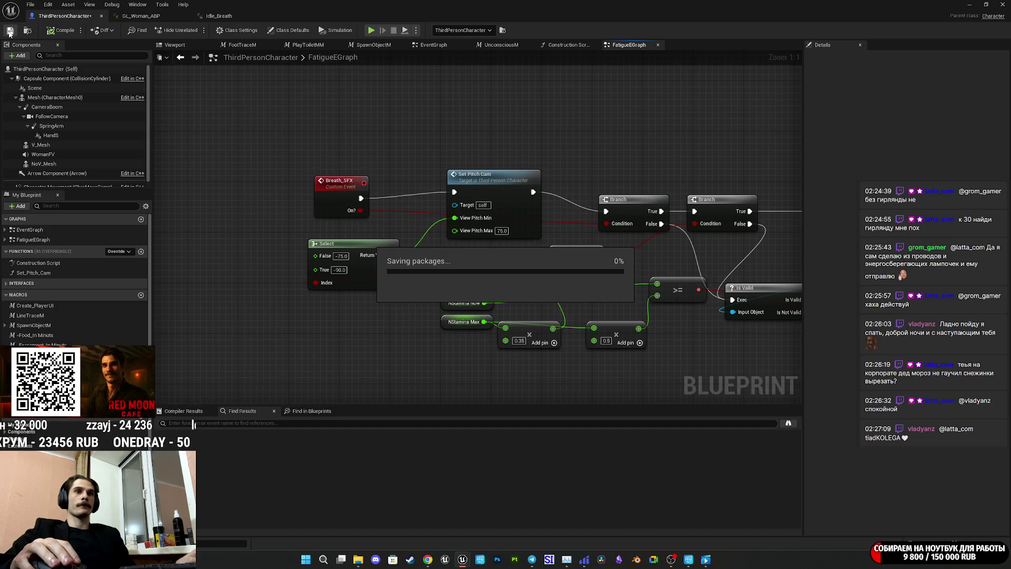
left_click(970, 4)
key("alt+p")
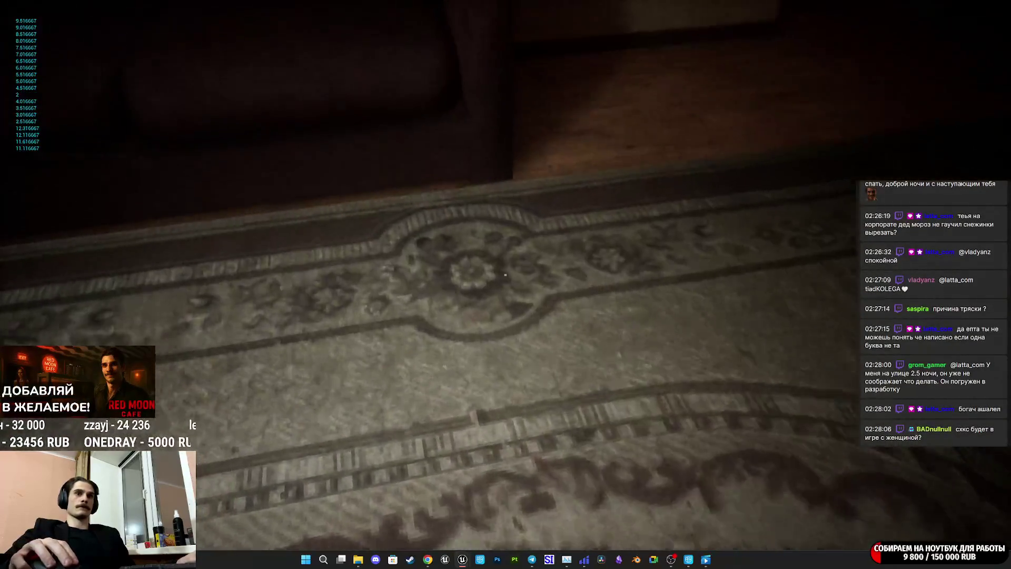
key("F8")
key("Escape")
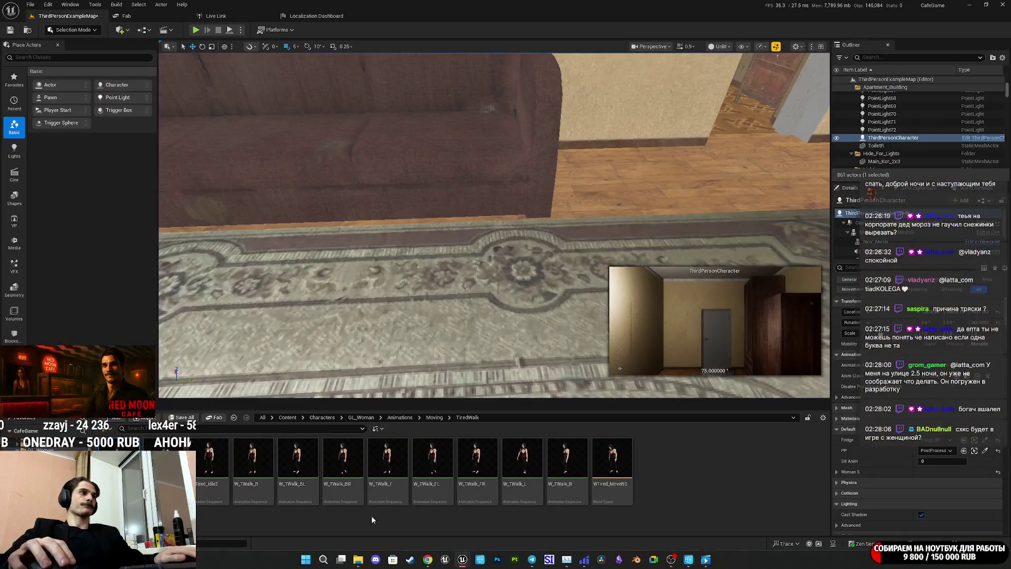
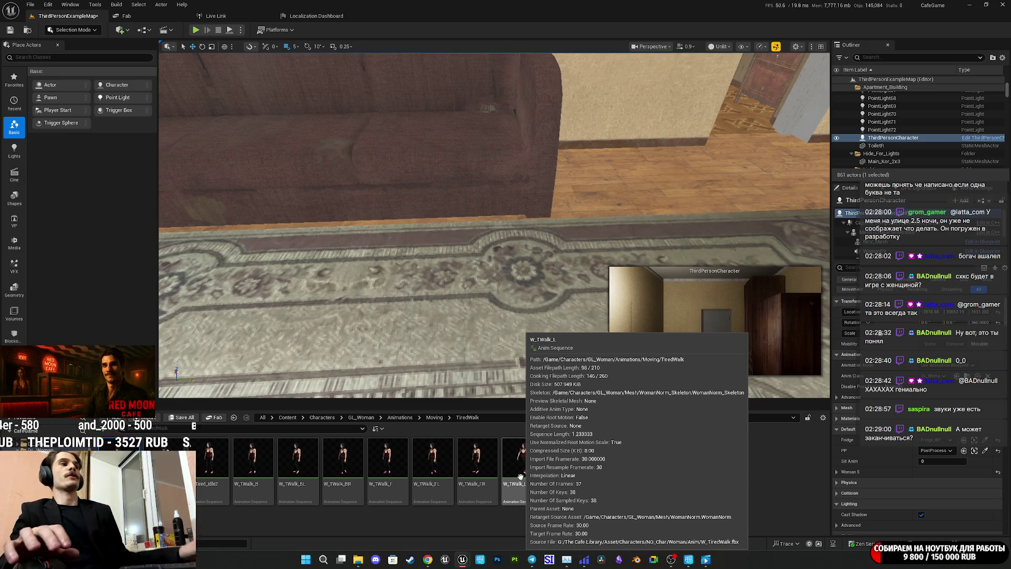
Save all modified content including the ThirdPersonExampleMap level, then return to the ThirdPersonCharacter fatigue graph
left_click(181, 420)
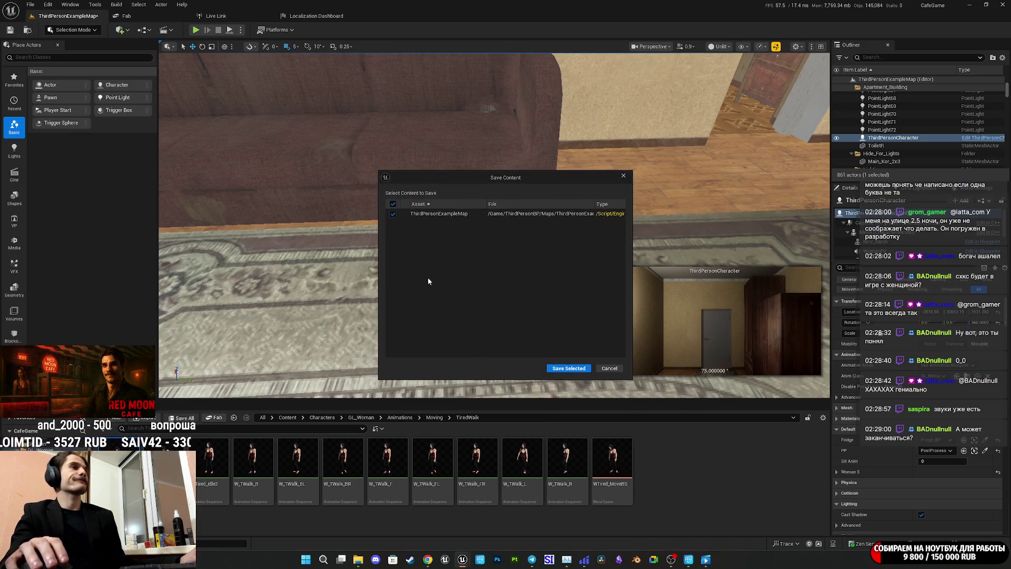
left_click(572, 369)
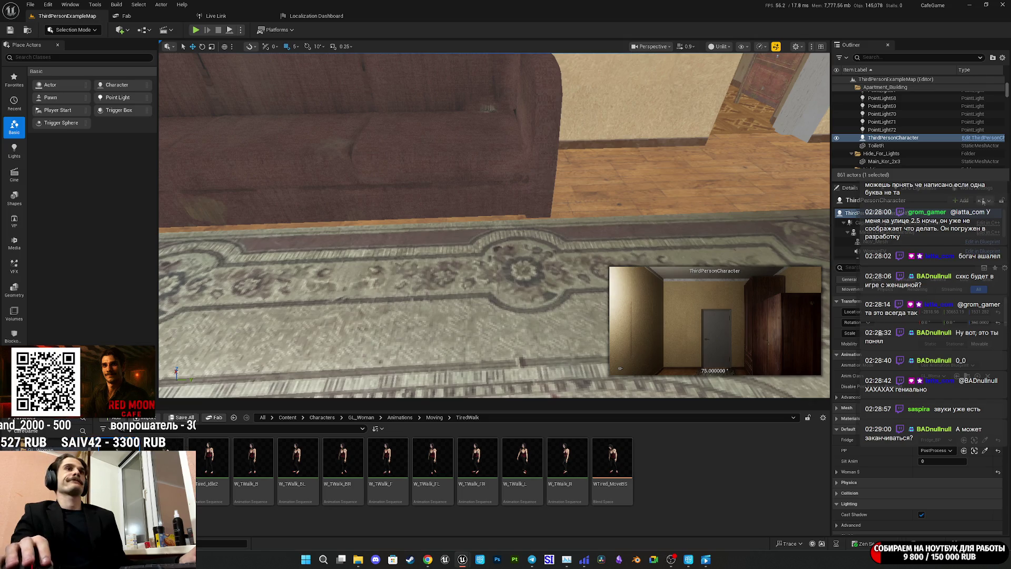
left_click(983, 137)
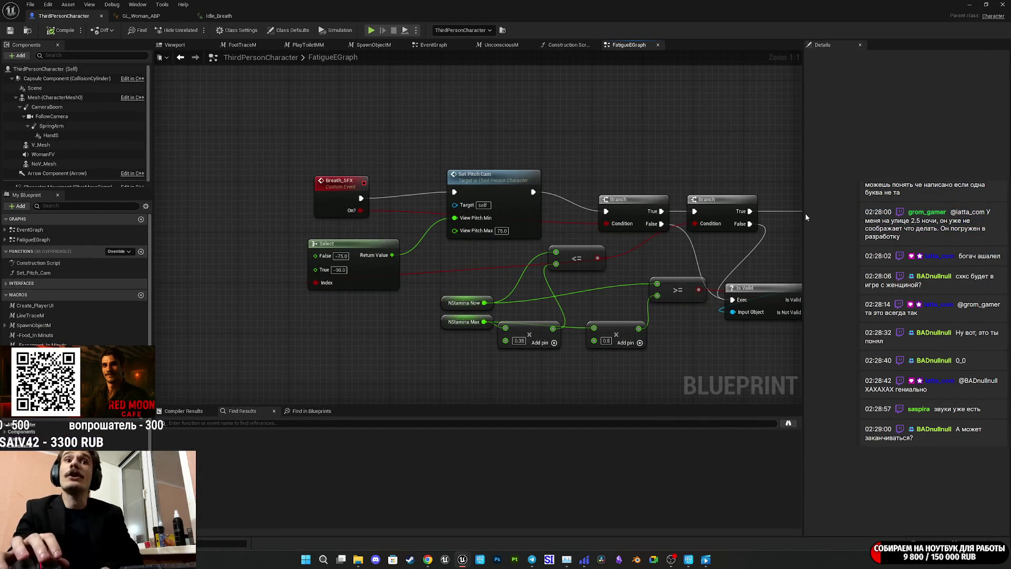
mouse_move(454, 257)
left_mouse_down()
mouse_move(656, 245)
mouse_move(579, 272)
left_mouse_up()
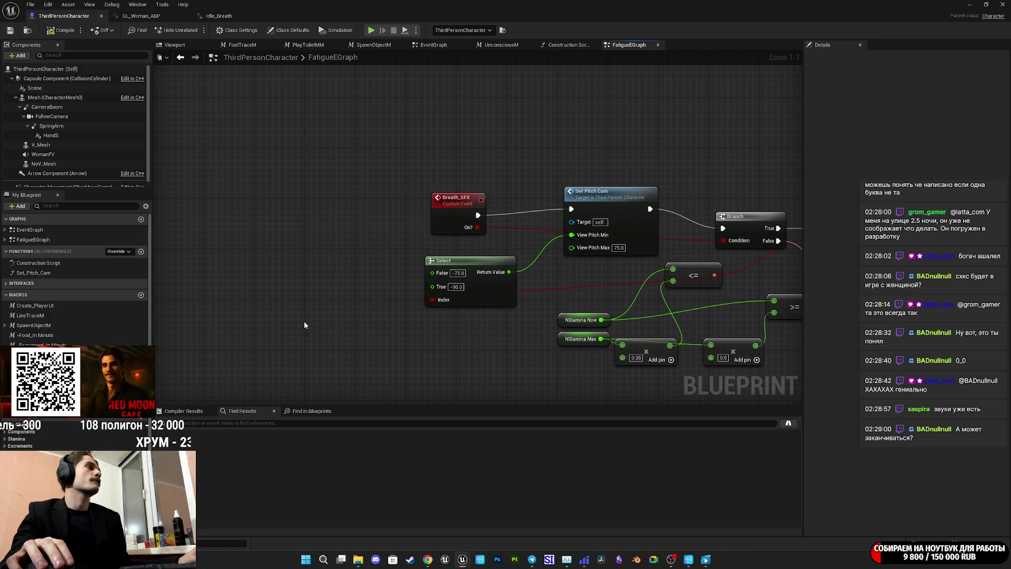
Switch to the GL_Woman_ABP event graph and pan toward its velocity nodes
left_click(140, 16)
mouse_move(777, 94)
left_mouse_down()
mouse_move(666, 141)
mouse_move(485, 136)
mouse_move(731, 120)
mouse_move(749, 101)
mouse_move(632, 121)
mouse_move(463, 95)
mouse_move(707, 92)
left_mouse_up()
left_click_drag(621, 236, 769, 194)
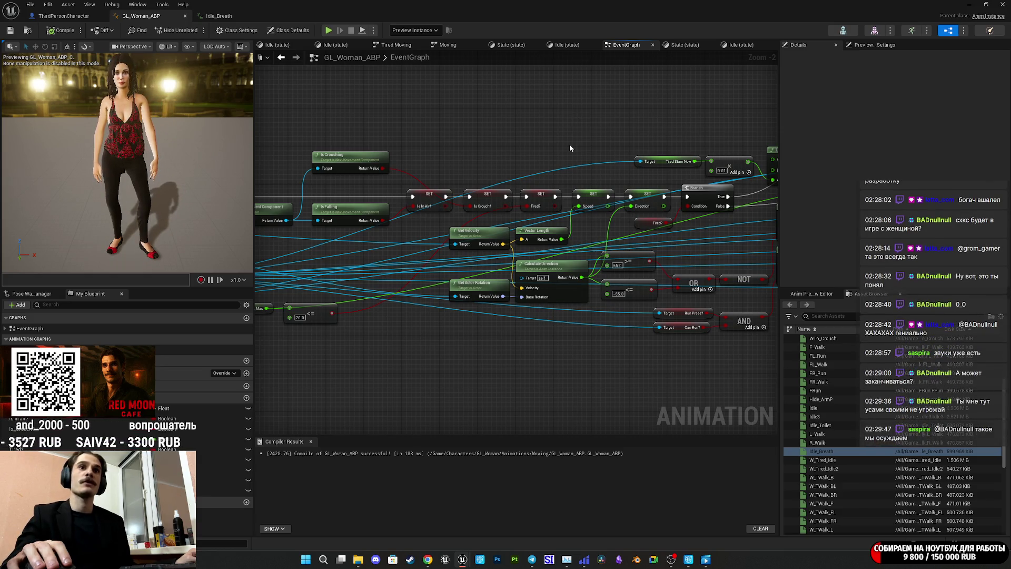
Pan and zoom GL_Woman_ABP's event graph to inspect the Is Valid, Cast, Get Actor Rotation and Calculate Direction nodes
left_click_drag(525, 156, 705, 142)
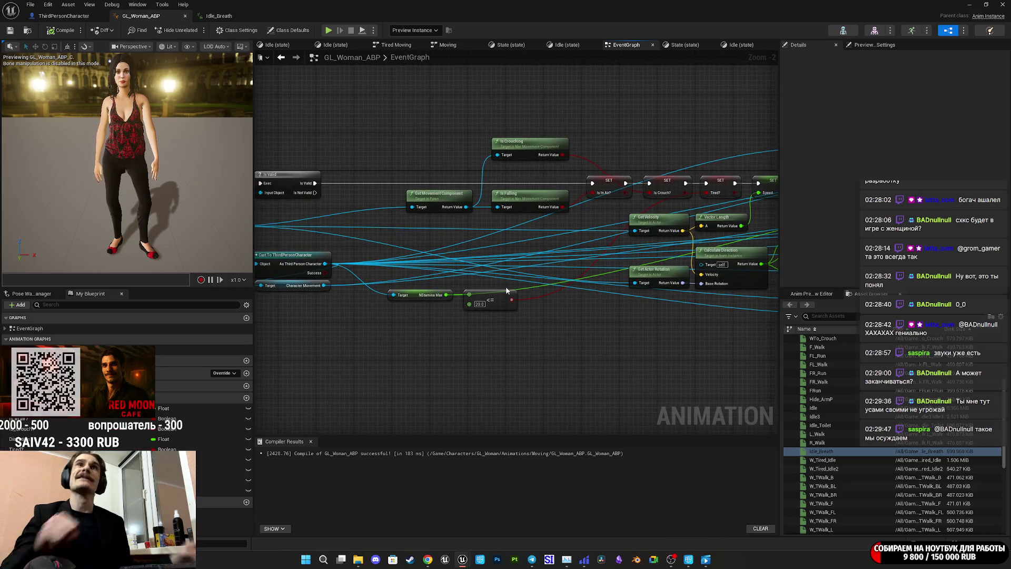
scroll(506, 289, "up", 2)
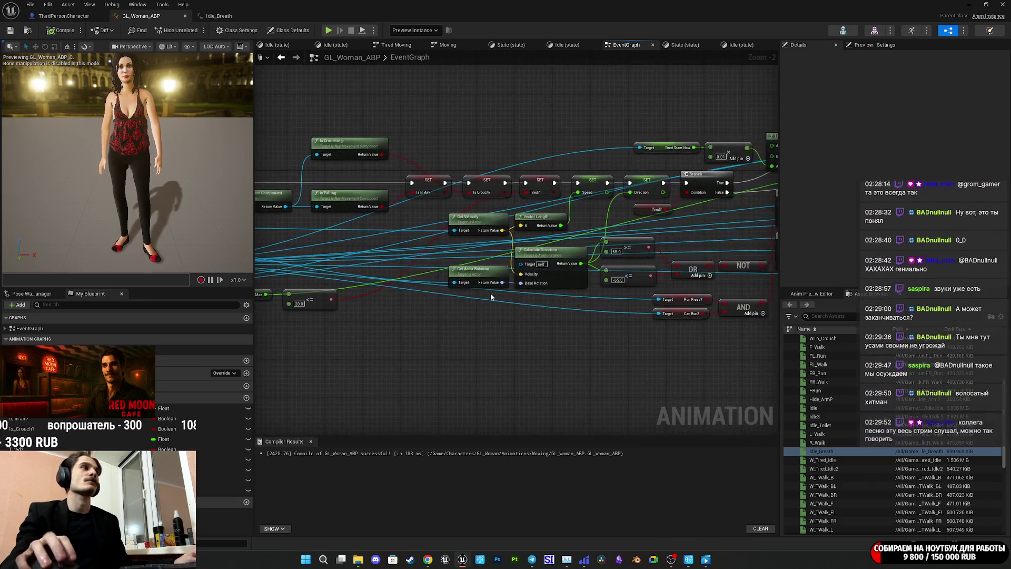
left_click_drag(484, 303, 559, 278)
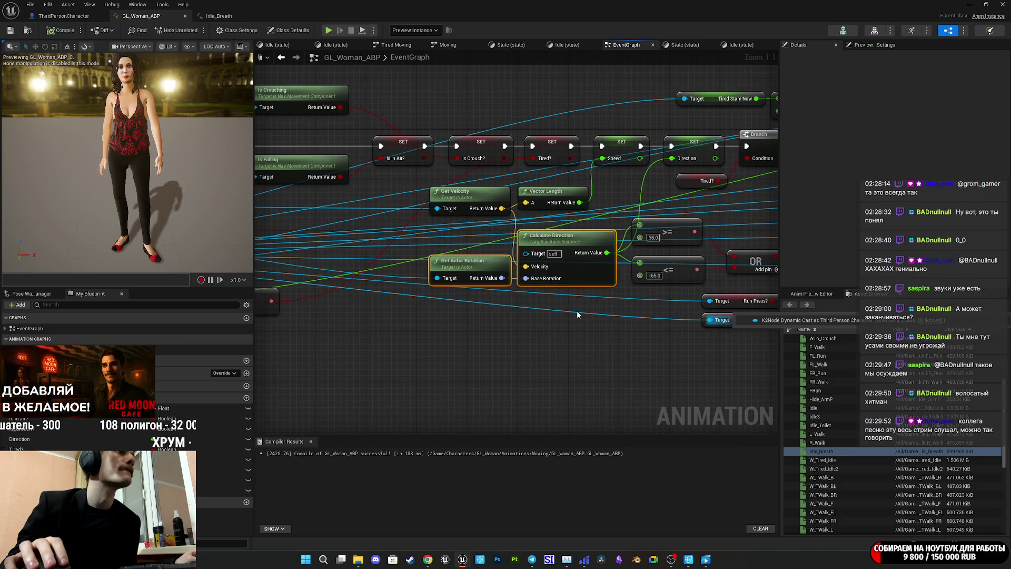
left_click(523, 317)
left_click_drag(524, 317, 439, 358)
left_click_drag(389, 269, 576, 223)
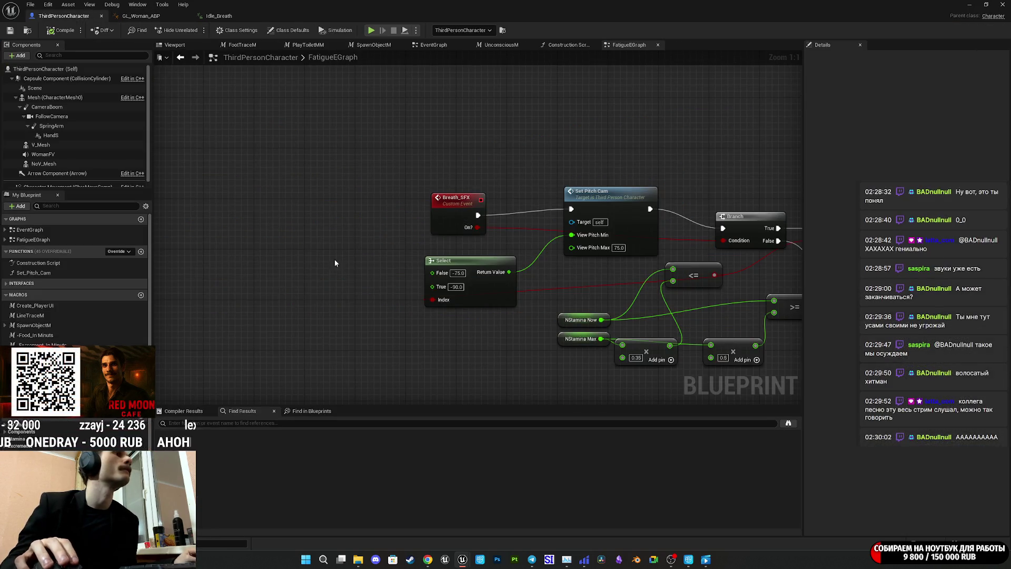
Paste Get Velocity and Vector Length into the fatigue graph and compare the length with <= 0.5
left_click_drag(319, 280, 283, 242)
key("ctrl+v")
left_click(356, 327)
left_click_drag(375, 308, 406, 315)
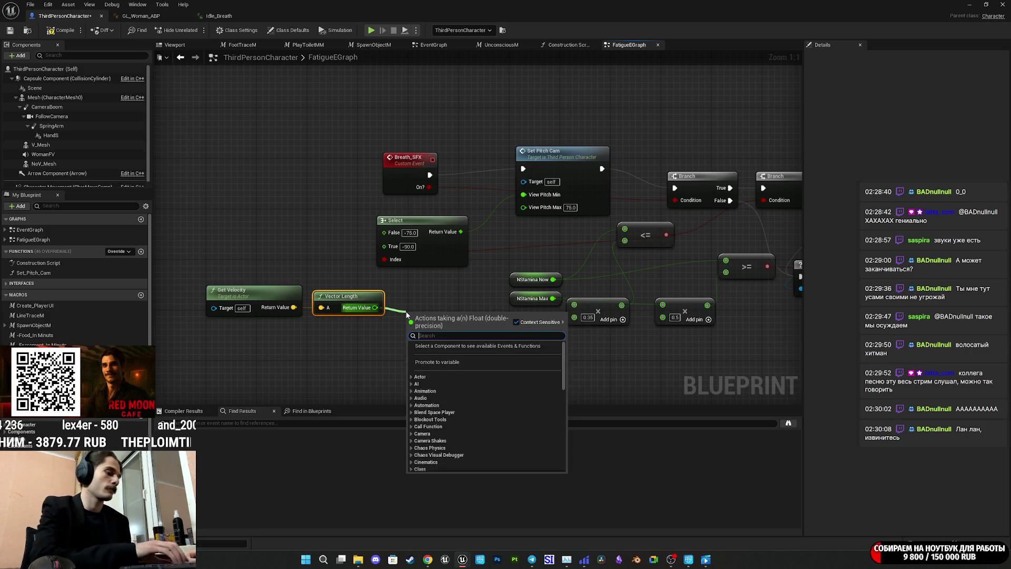
type("<")
left_click(454, 370)
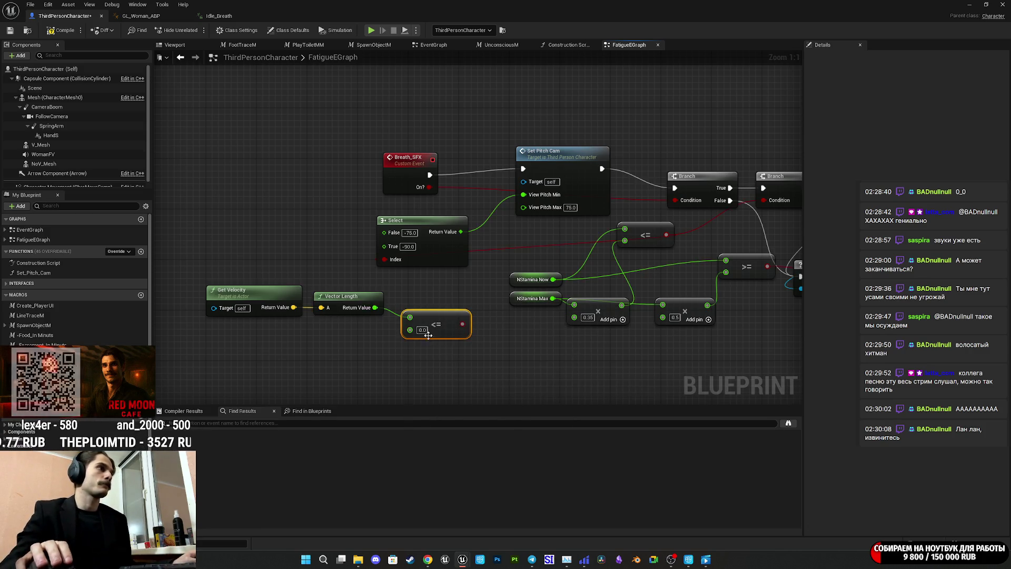
type("0.5")
key("Return")
Feed the <= 0.5 comparison into a new AND node, save the ThirdPersonCharacter blueprint, and return to the level
left_click_drag(463, 324, 481, 326)
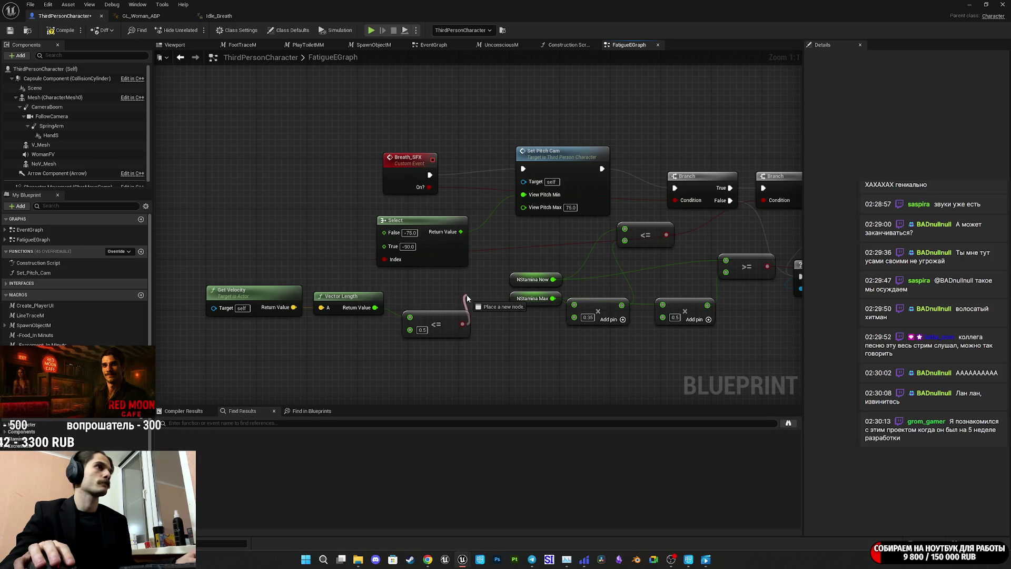
left_click_drag(467, 298, 520, 260)
left_click_drag(712, 217, 713, 220)
left_click_drag(543, 328, 539, 327)
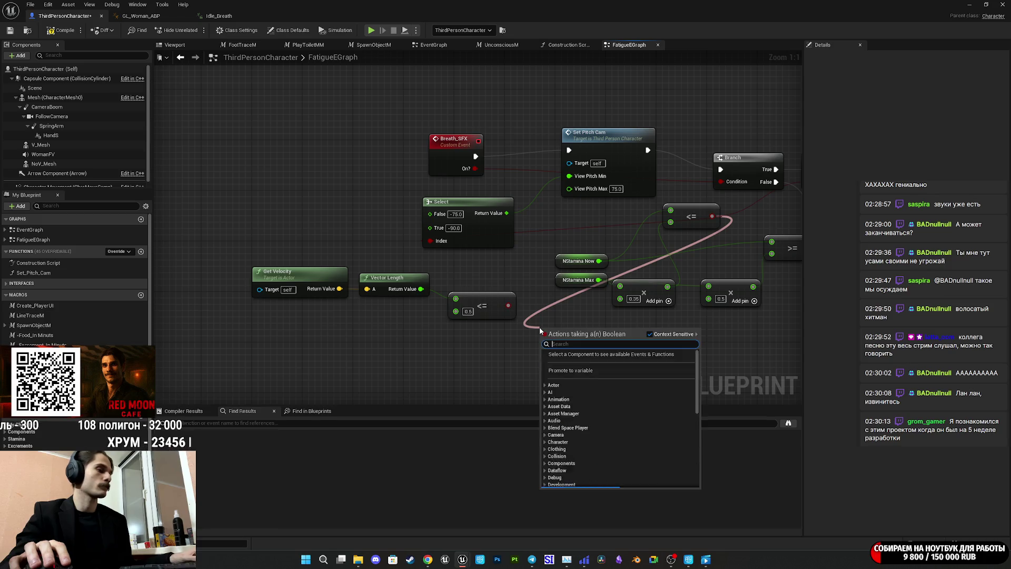
type("and")
left_click(586, 362)
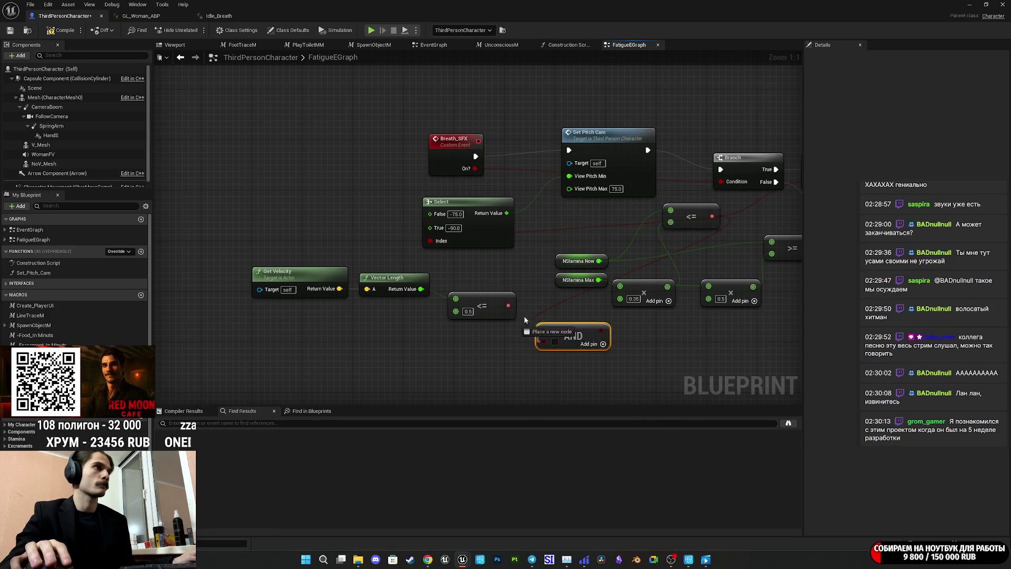
left_click_drag(596, 328, 471, 270)
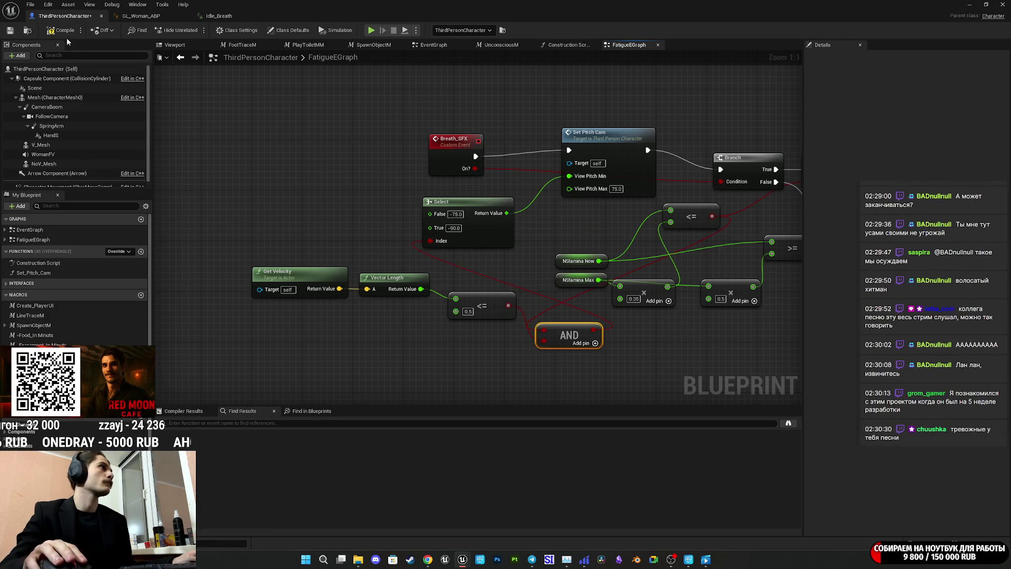
left_click(9, 31)
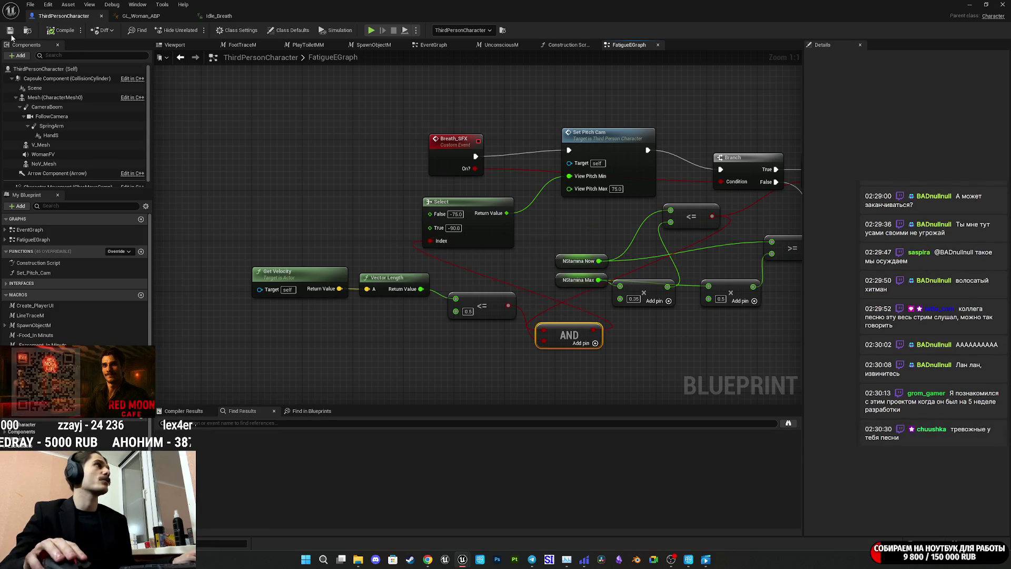
left_click(977, 4)
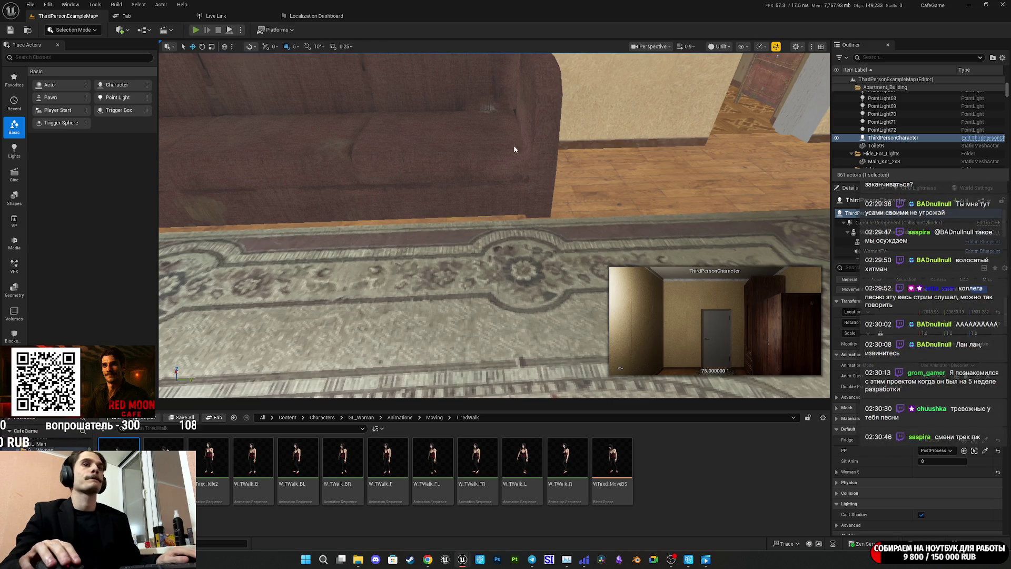
Start a fullscreen playtest with Alt+P and walk the character down the hallway toward the sofa
key("alt+p")
key("F11")
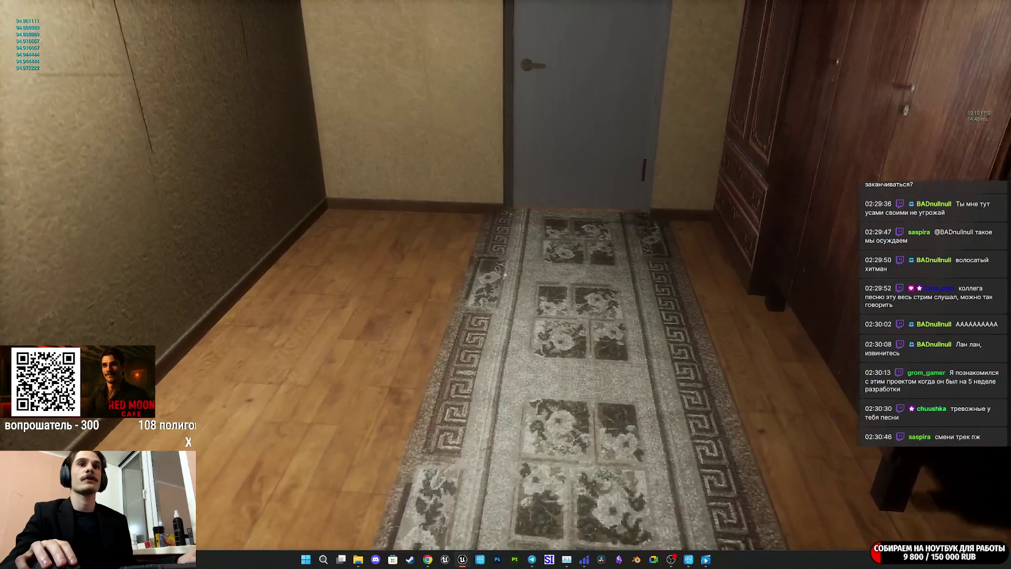
key("w")
key("w")
key("w")
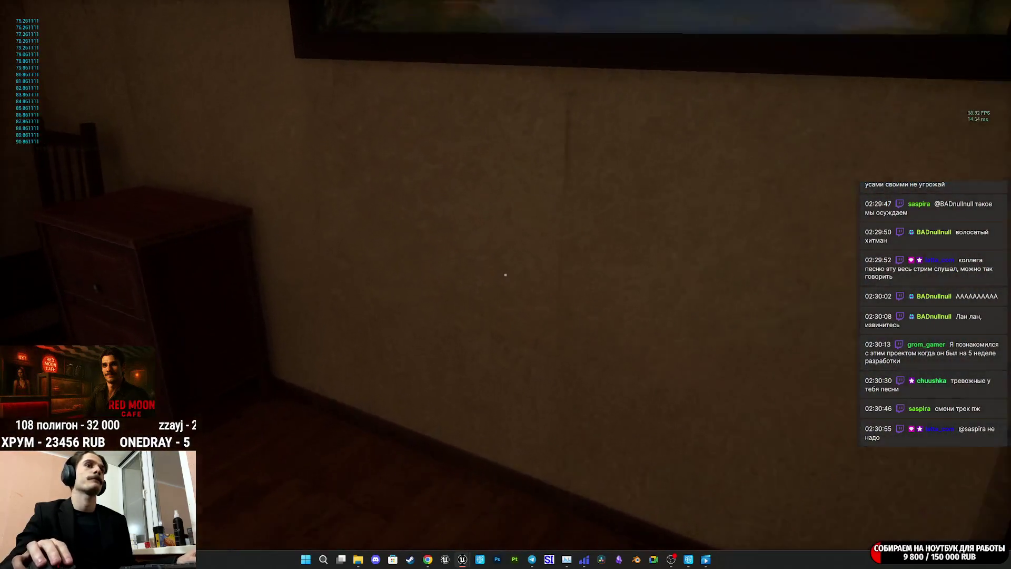
key("w")
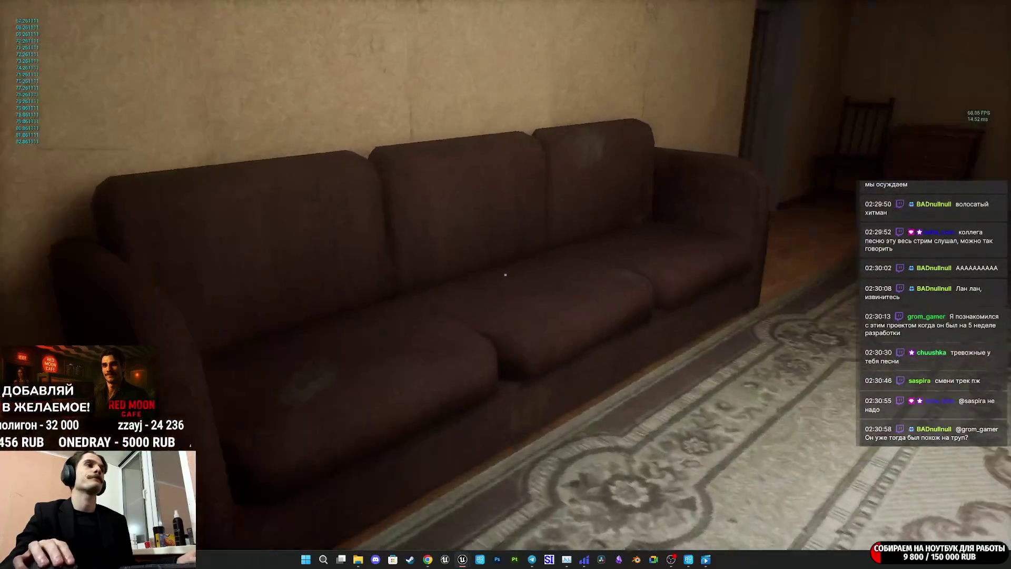
Walk past the window, wardrobe and carved dresser, then back across the carpet
key("w")
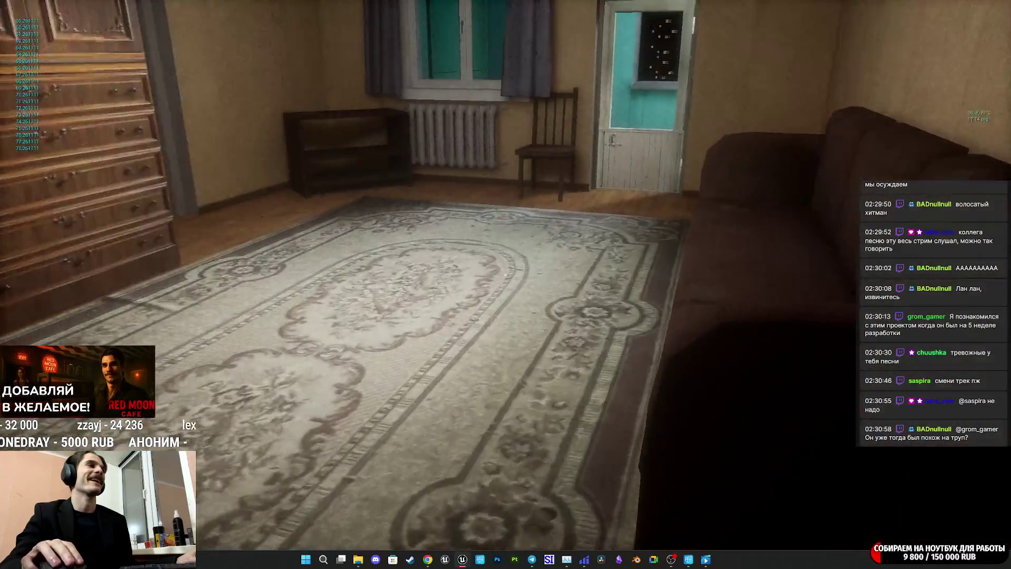
key("w")
key("w")
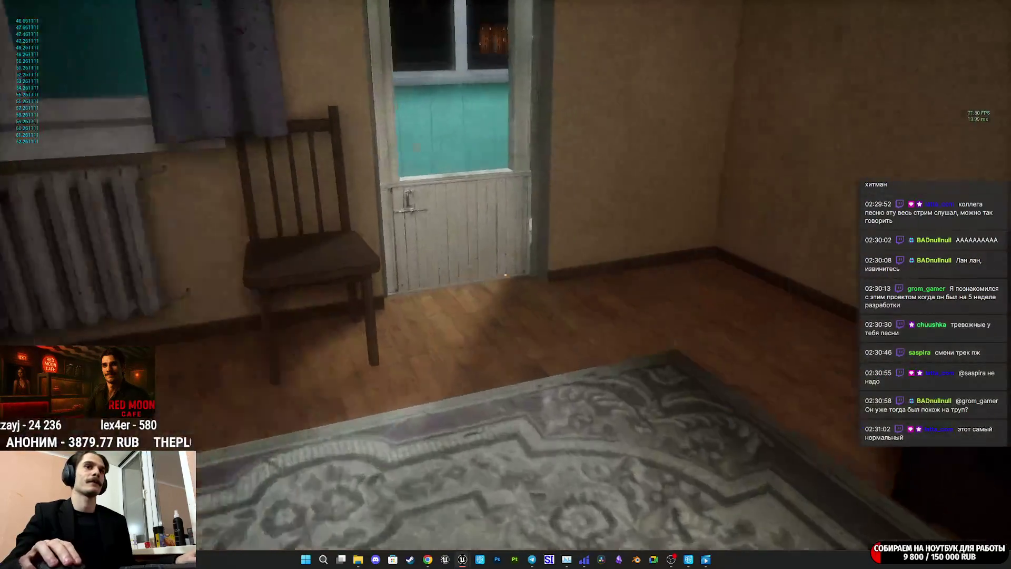
key("w")
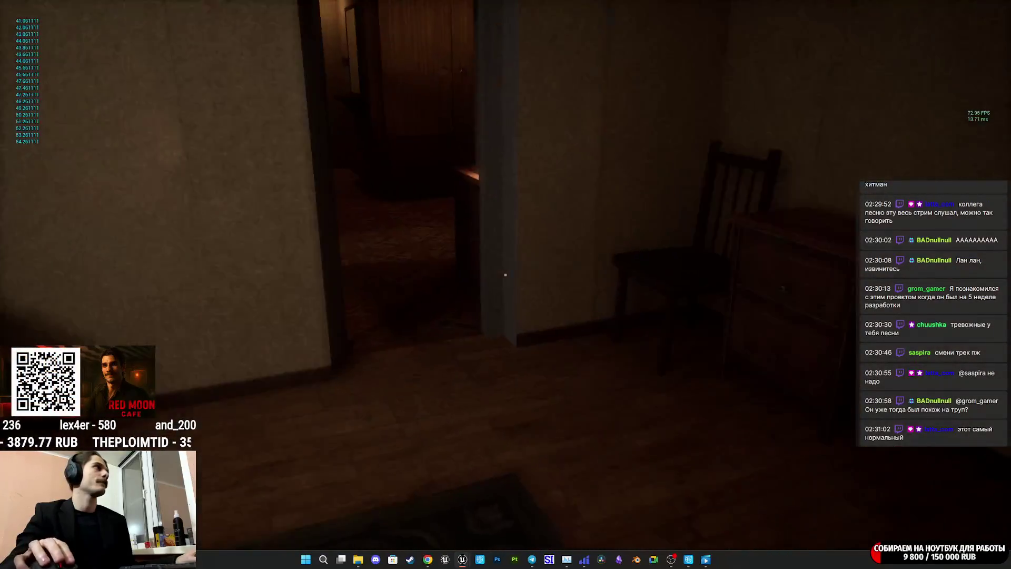
key("w")
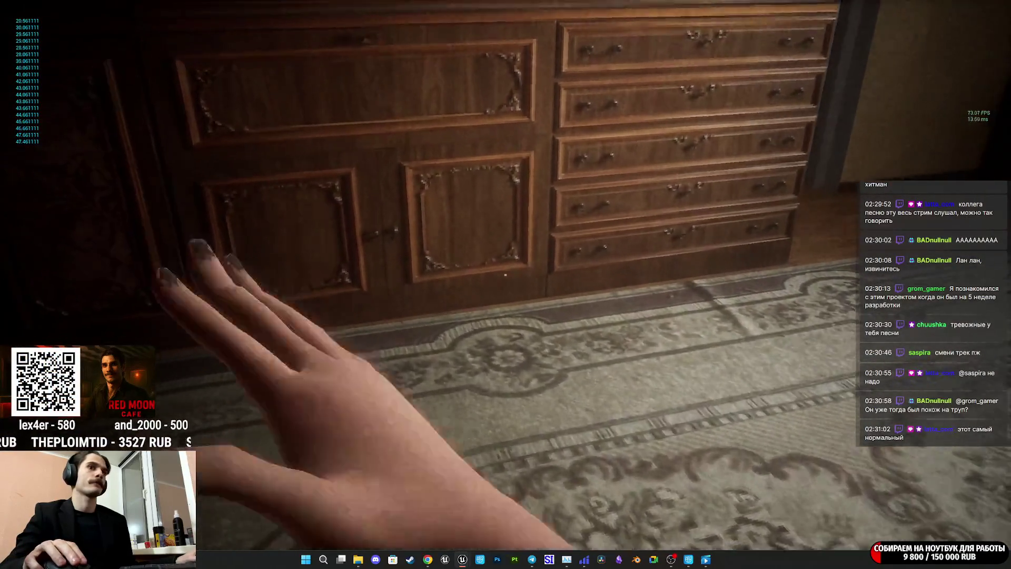
key("w")
key("w")
key("w")
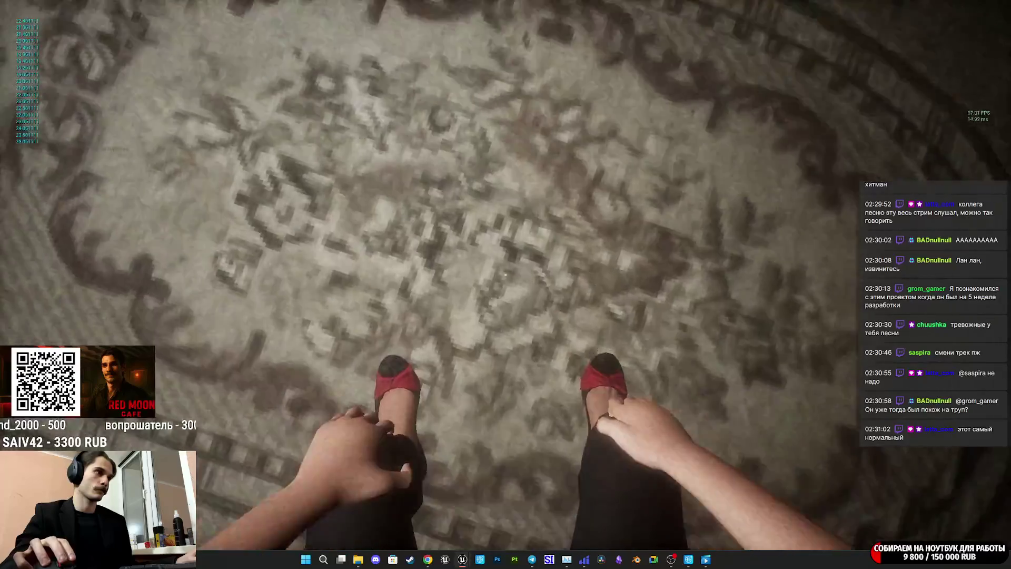
key("w")
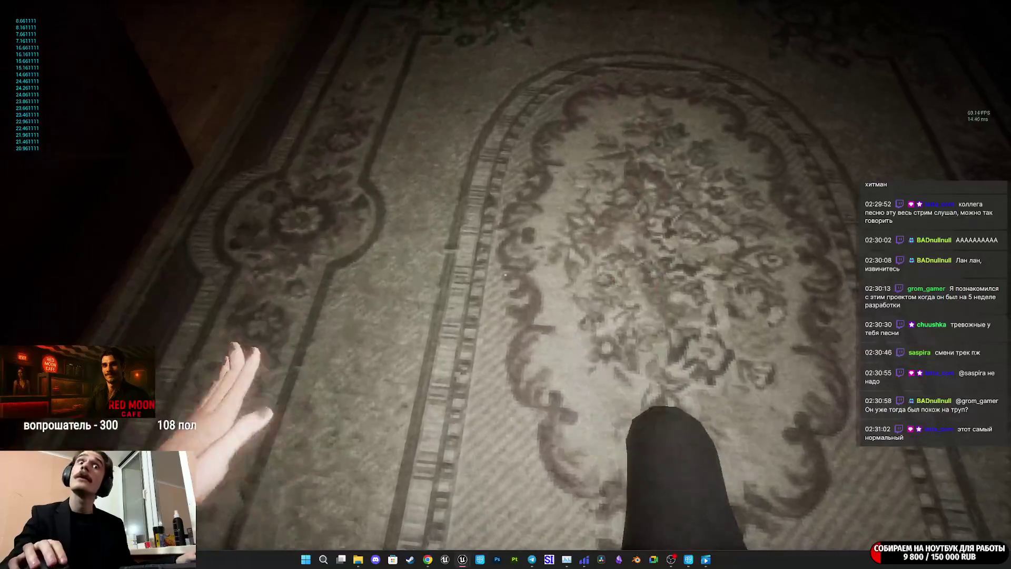
key("w")
key("w")
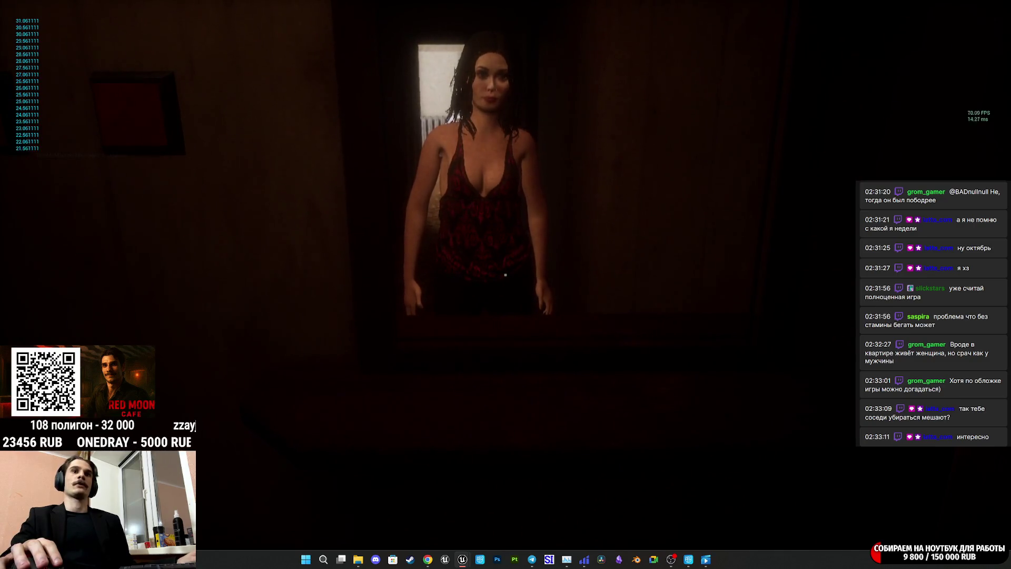
Walk into the carpeted room, up to the sofa, then over to the bed
key("w")
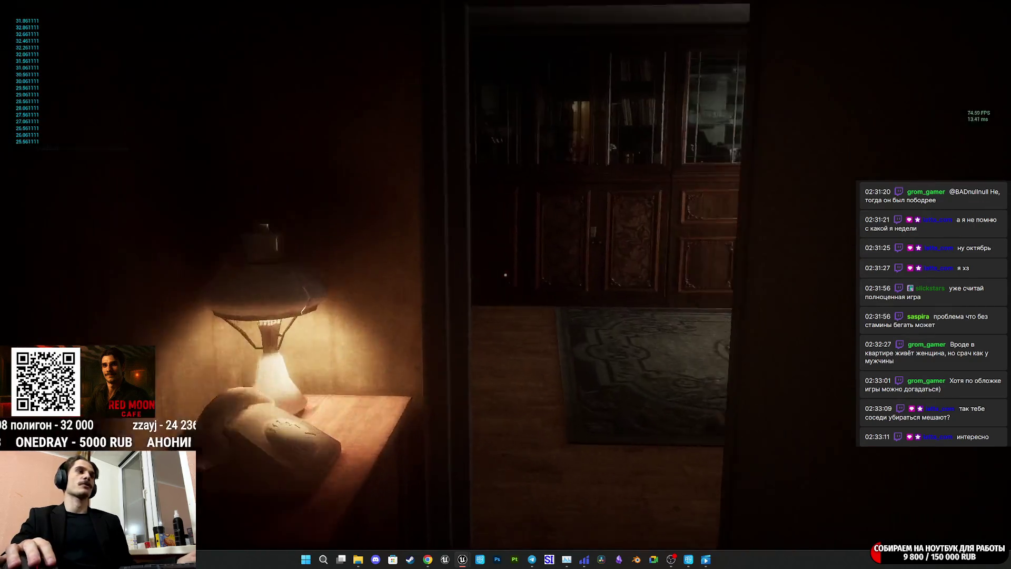
key("w")
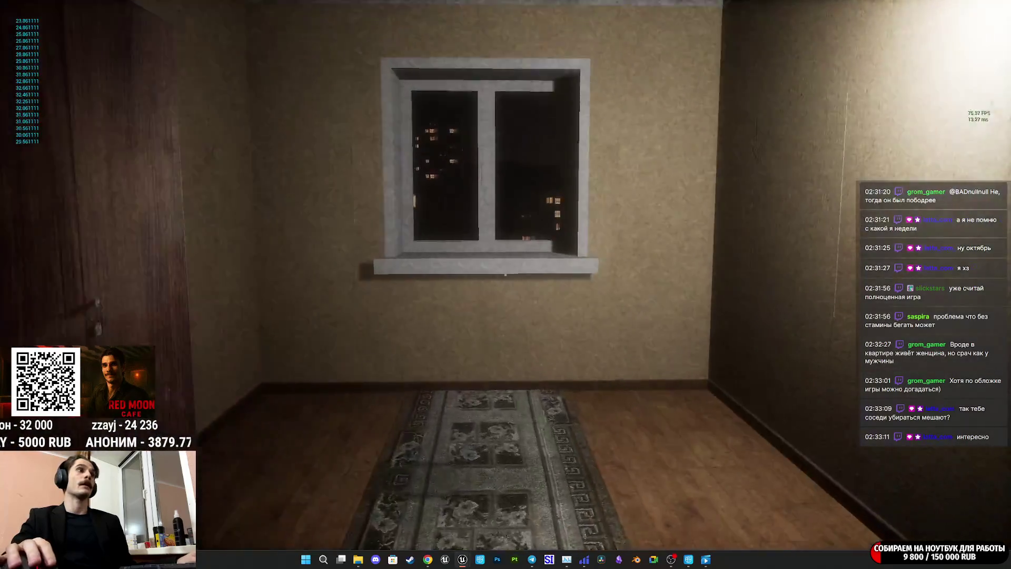
key("w")
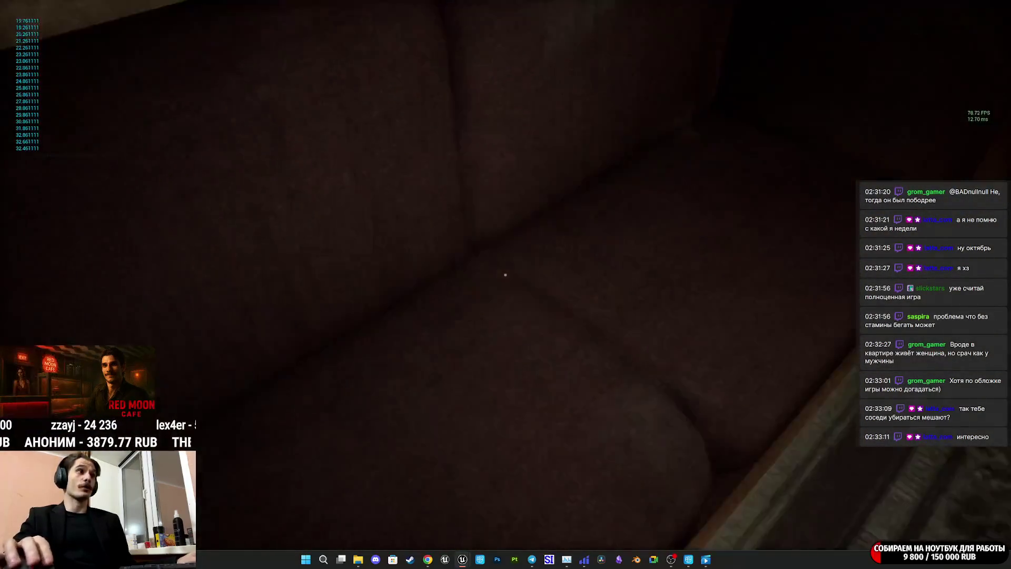
key("w")
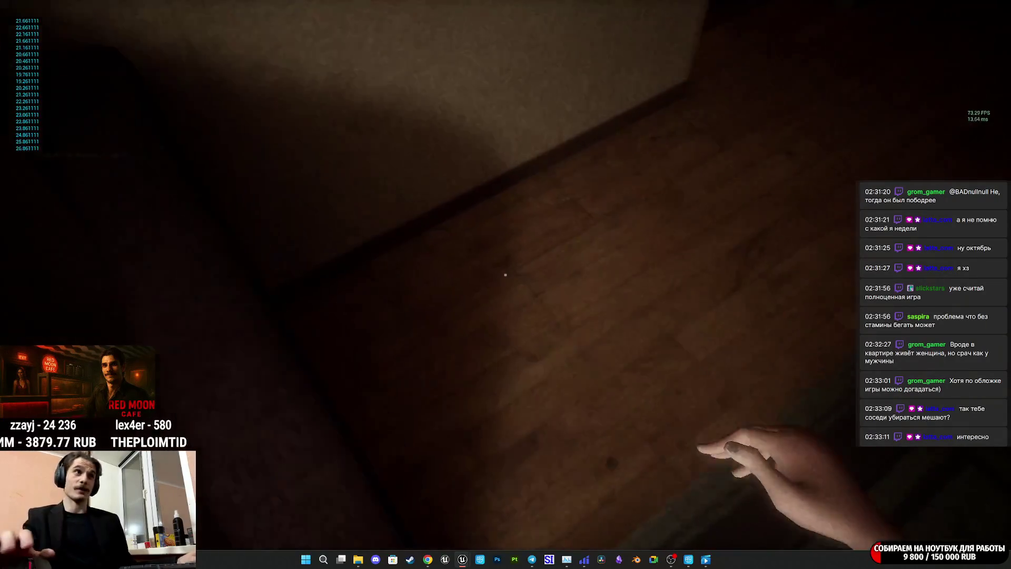
key("w")
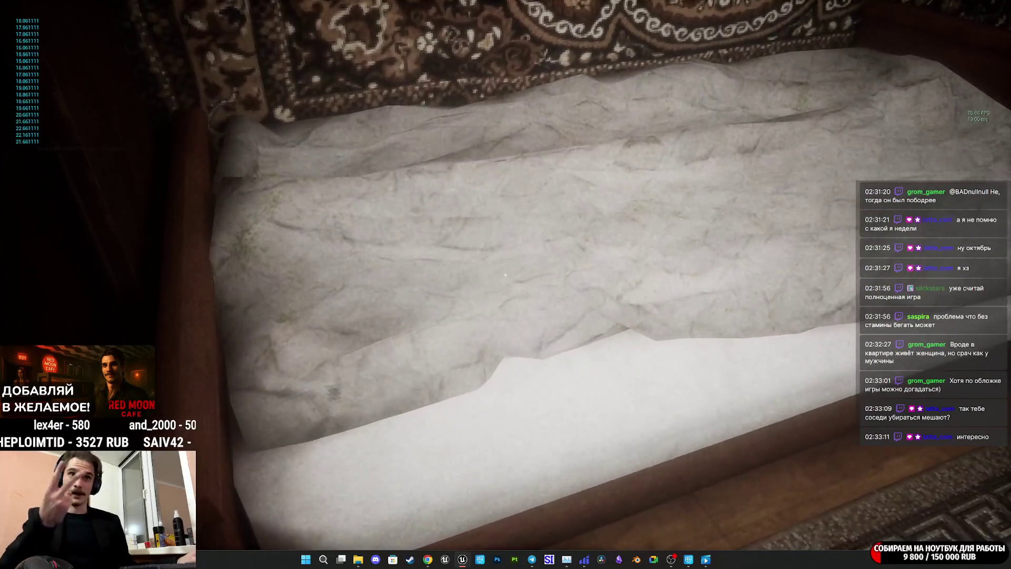
Interact with the wardrobe, then open the stairwell door and the door to the elevator lobby
mouse_move(506, 275)
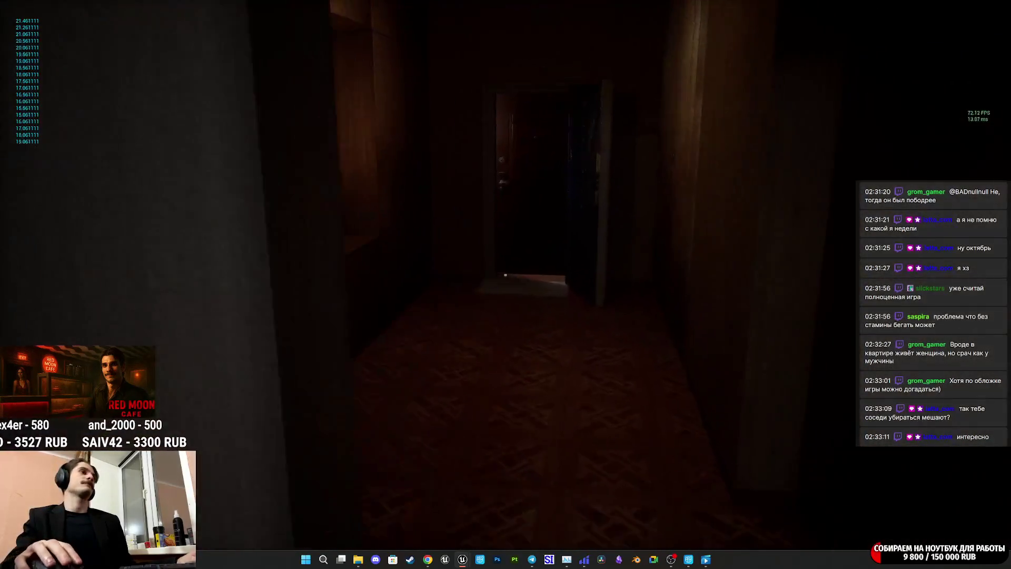
key("w")
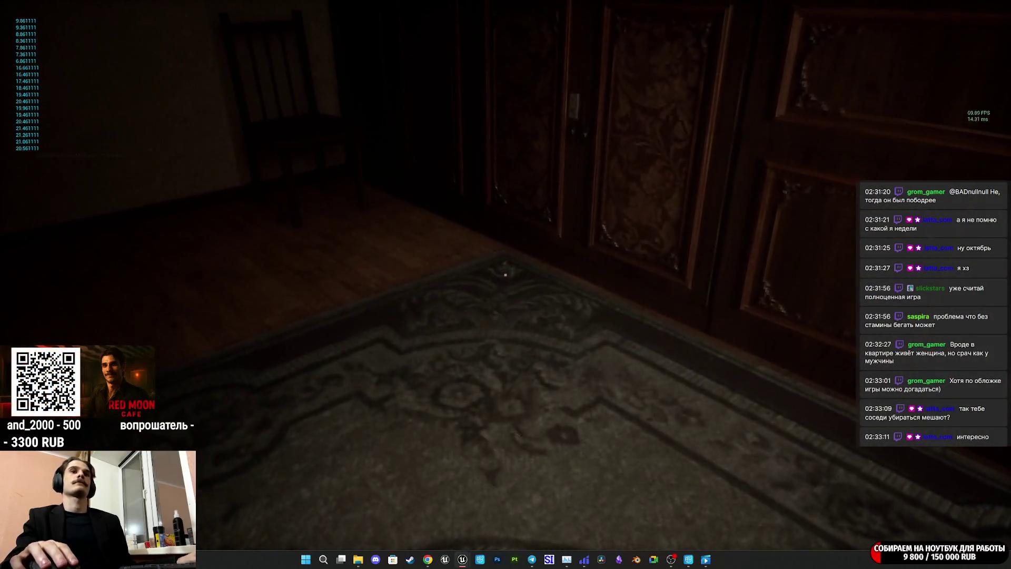
left_click(505, 274)
mouse_move(506, 274)
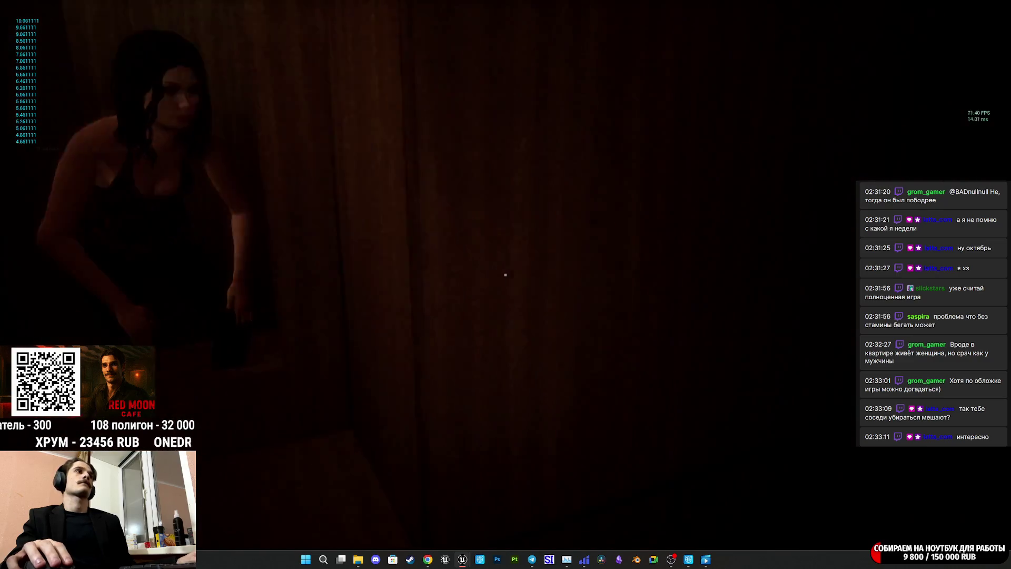
left_click(505, 274)
mouse_move(506, 275)
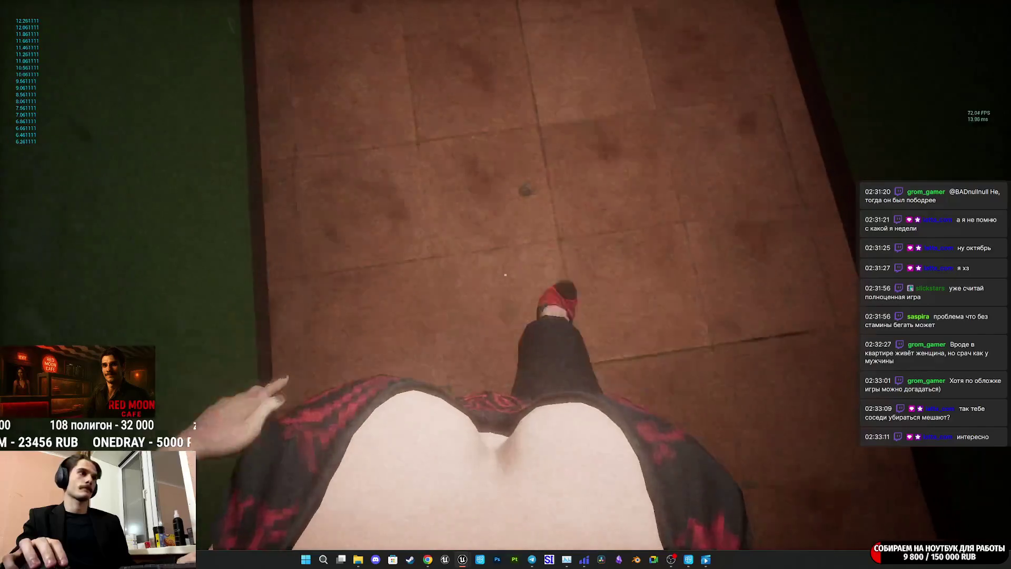
key("w")
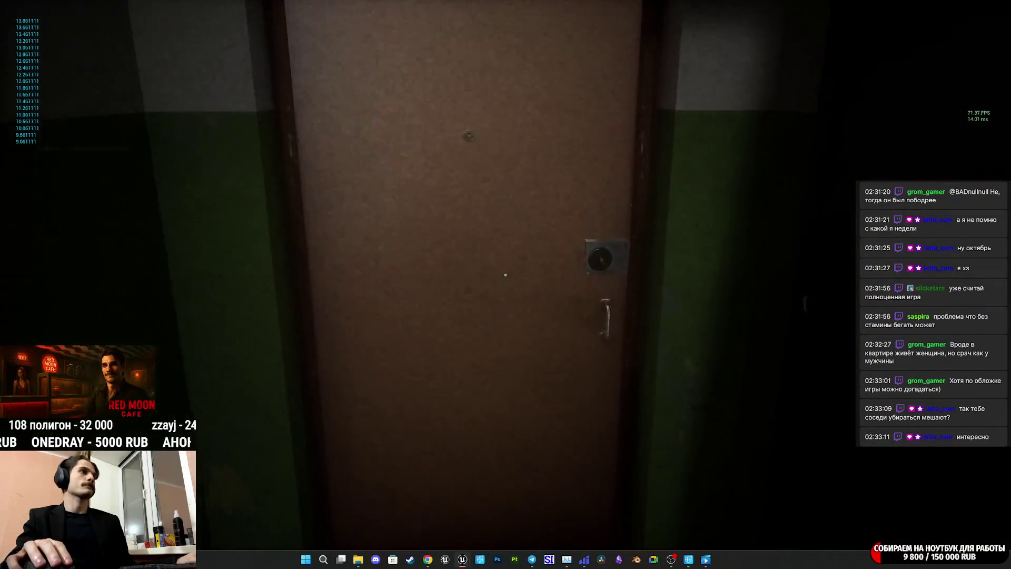
left_click(505, 274)
Cross the tiled elevator lobby and call the elevator with E
key("w")
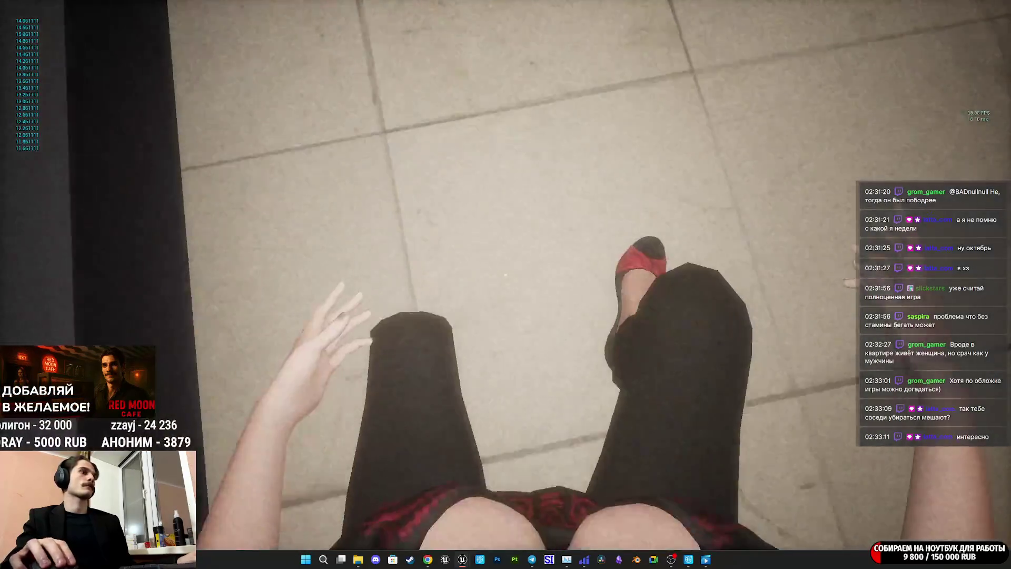
key("w")
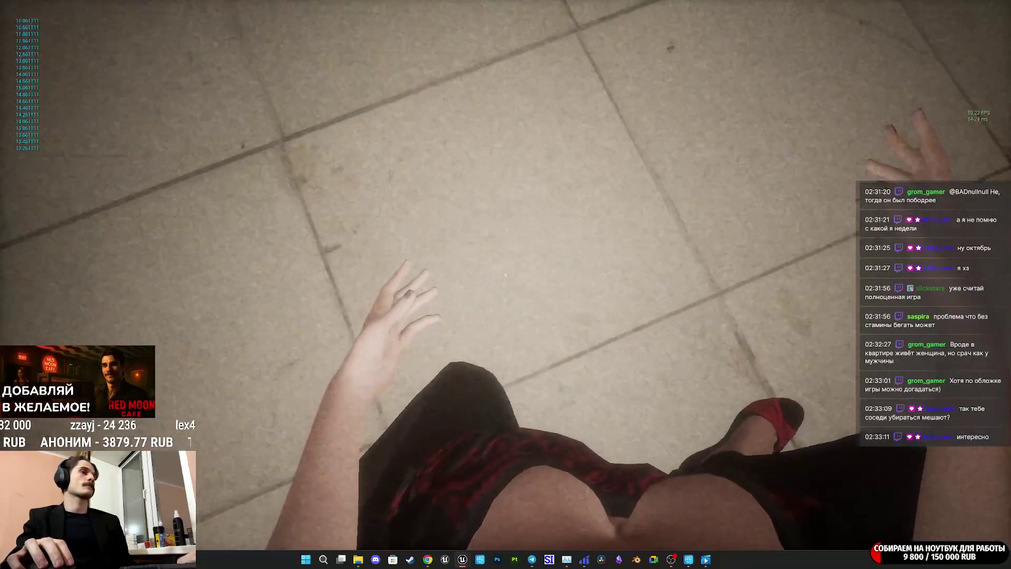
key("w")
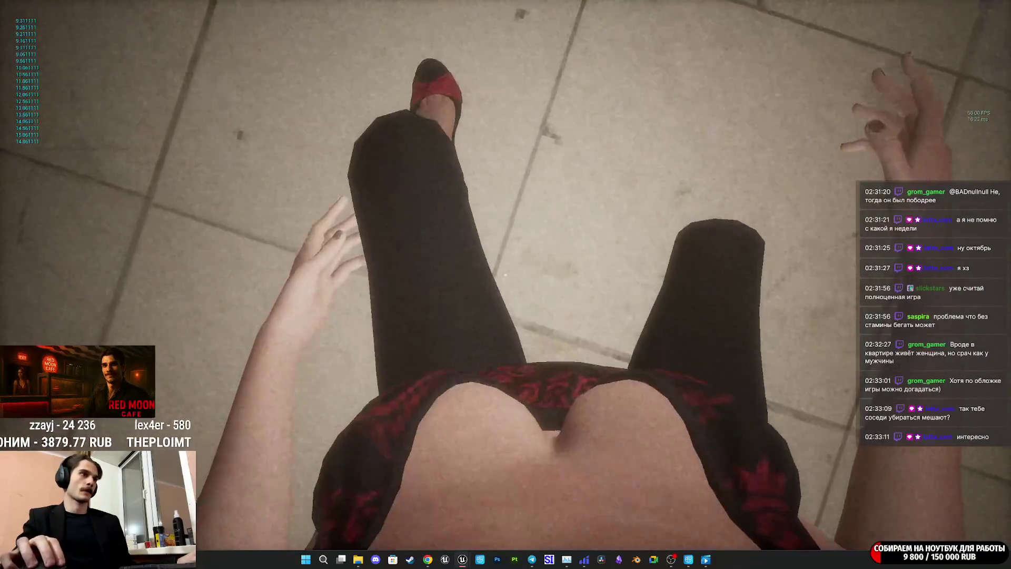
key("w")
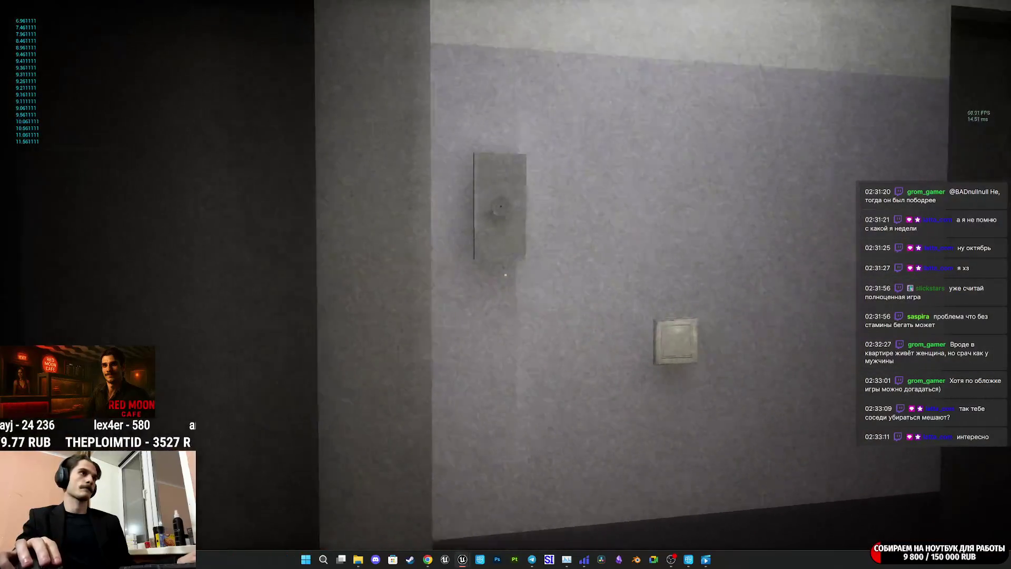
key("e")
key("s")
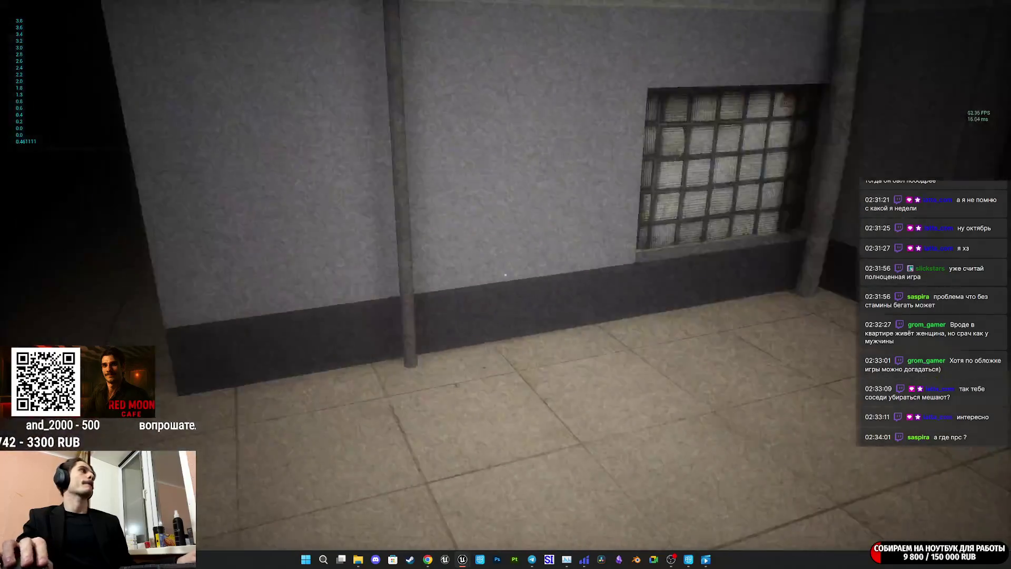
Approach the elevator doors, then stop the playtest with Escape
key("w")
key("s")
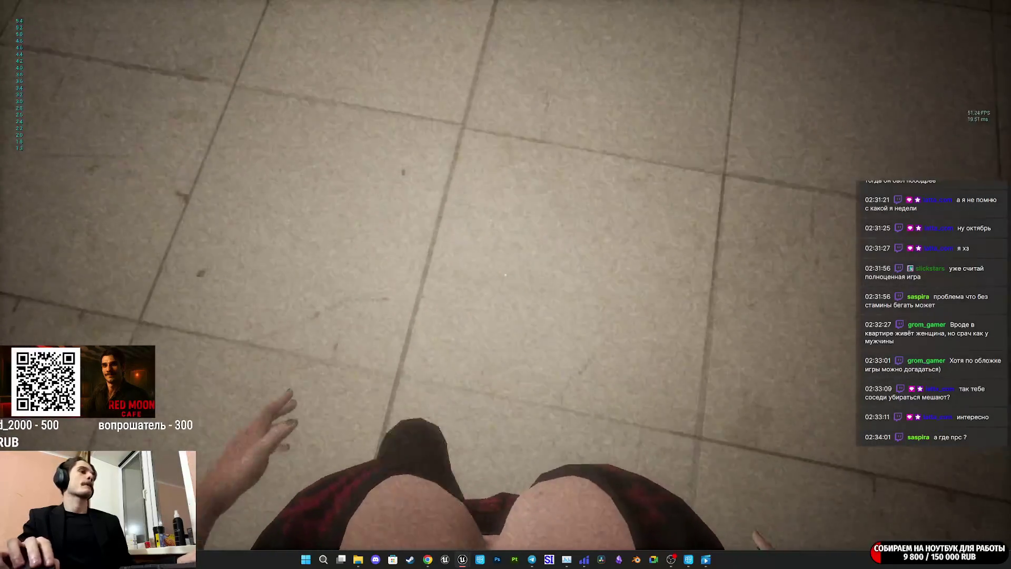
key("w")
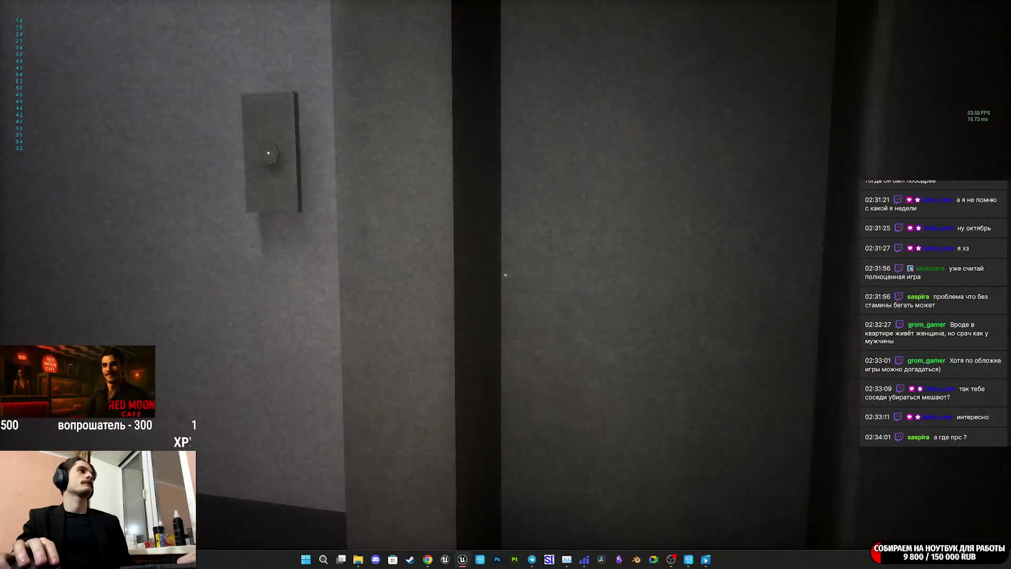
mouse_move(506, 274)
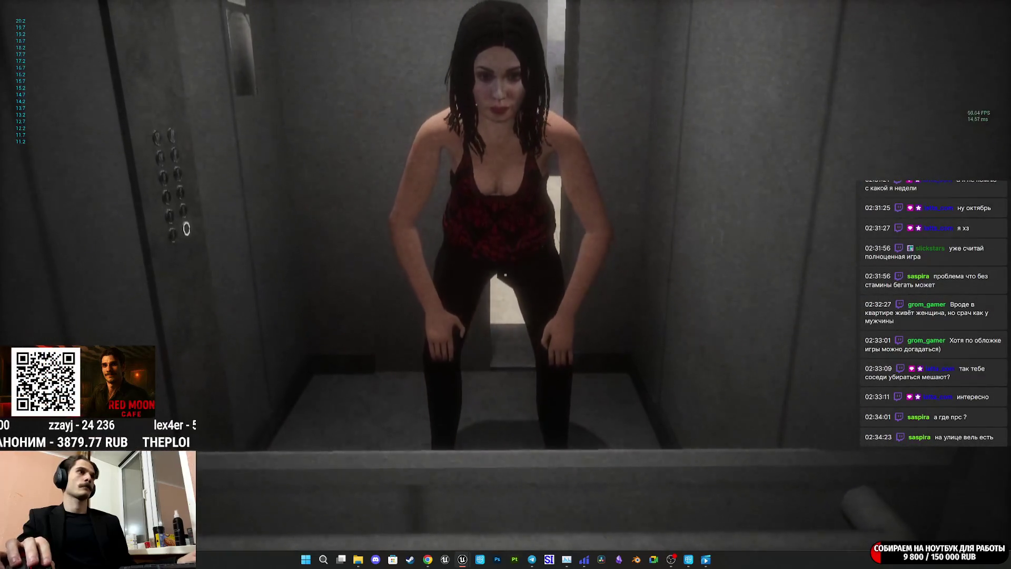
key("Escape")
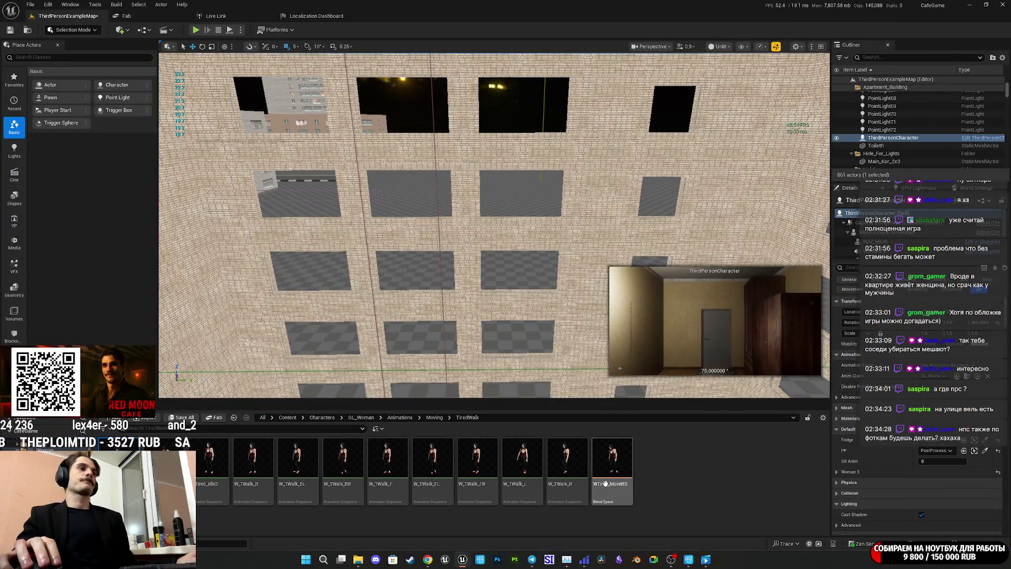
Bring the ThirdPersonCharacter blueprint window back to the front from the taskbar
mouse_move(462, 560)
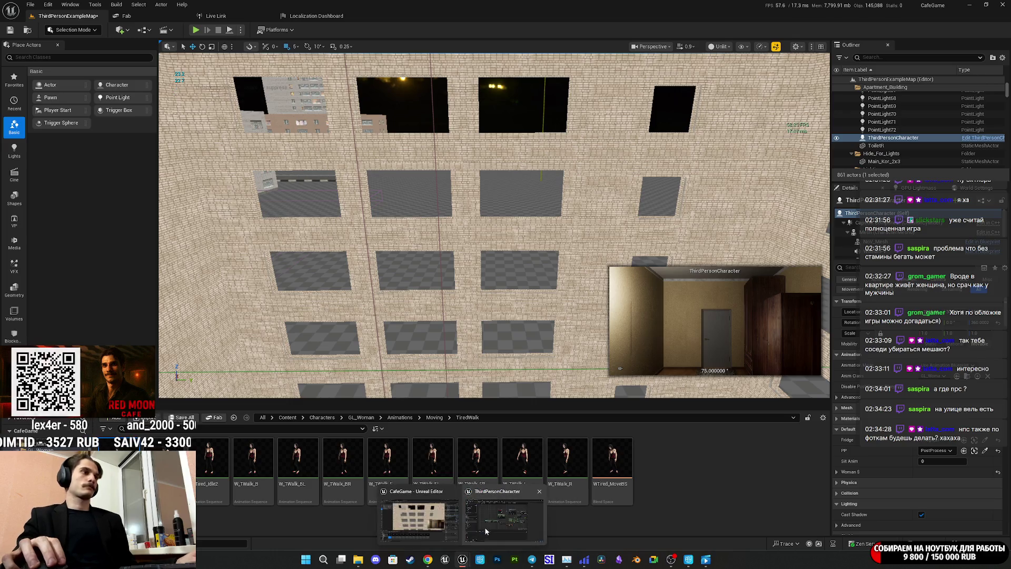
left_click(486, 533)
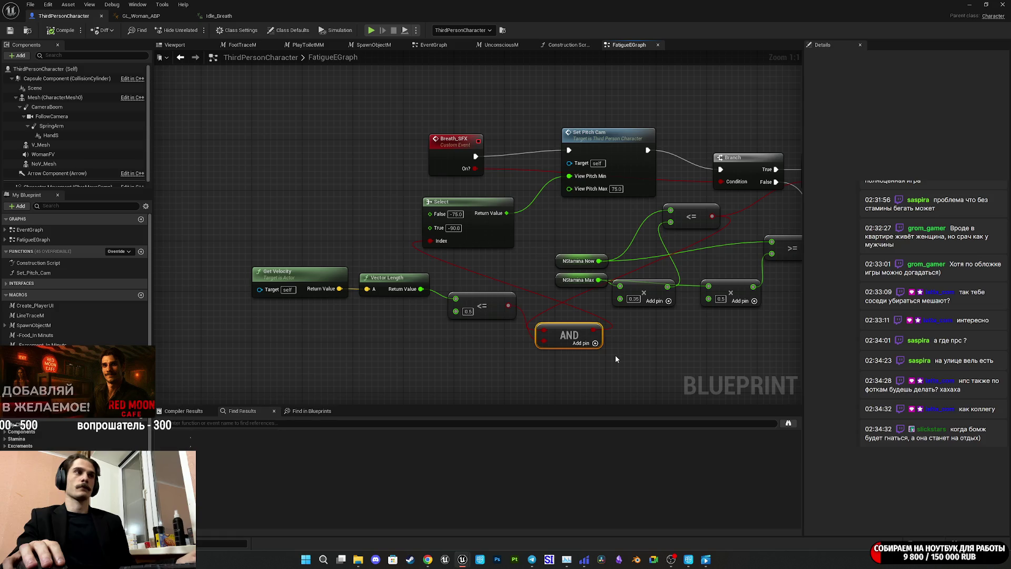
Move the AND node up beside NStamina Max and save the blueprint
mouse_move(554, 325)
left_mouse_down()
mouse_move(511, 369)
mouse_move(562, 287)
mouse_move(550, 269)
mouse_move(497, 276)
mouse_move(354, 247)
mouse_move(468, 257)
left_mouse_up()
left_click(559, 276)
left_click(10, 30)
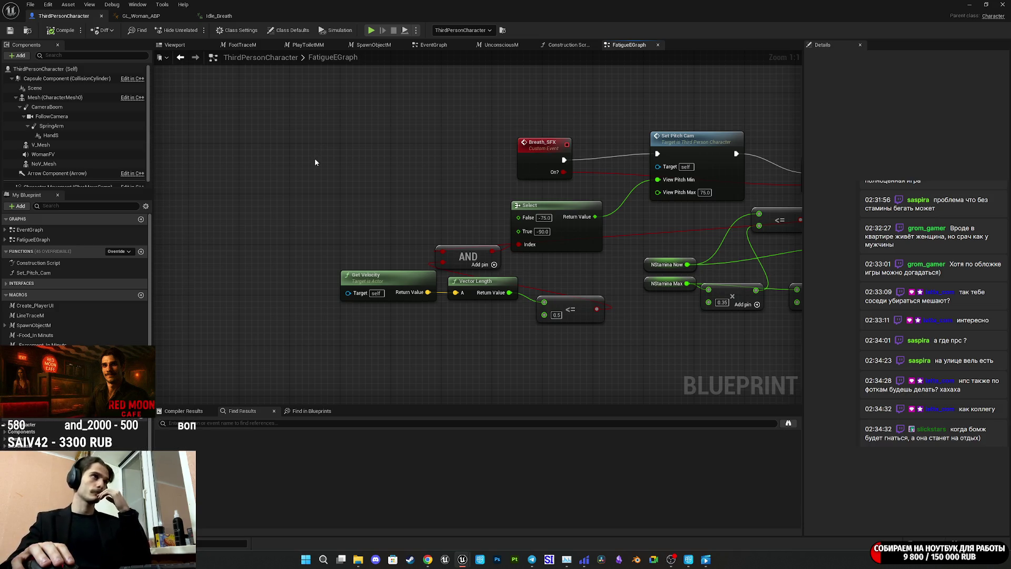
Place Breath_SFX next to Set Pitch Cam and align the 0.5 comparison with Vector Length
mouse_move(541, 160)
left_mouse_down()
mouse_move(609, 151)
mouse_move(449, 156)
left_mouse_up()
left_click(549, 149)
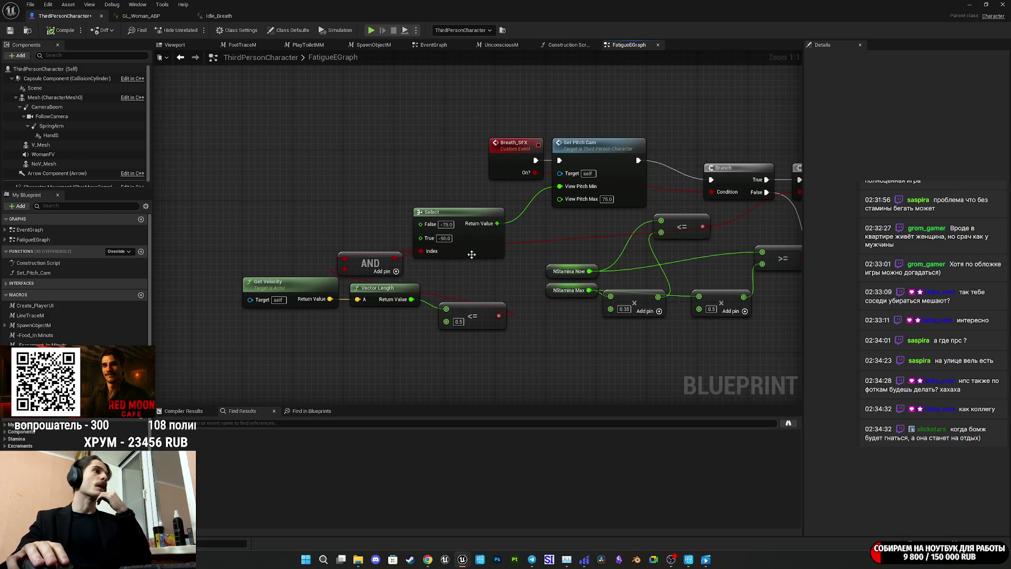
left_click_drag(475, 316, 467, 303)
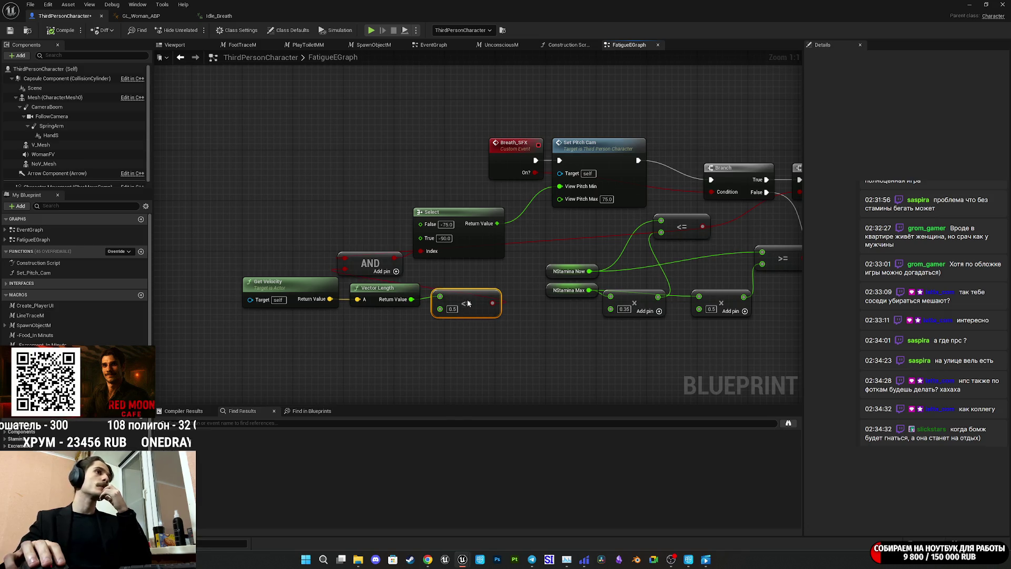
left_click(482, 346)
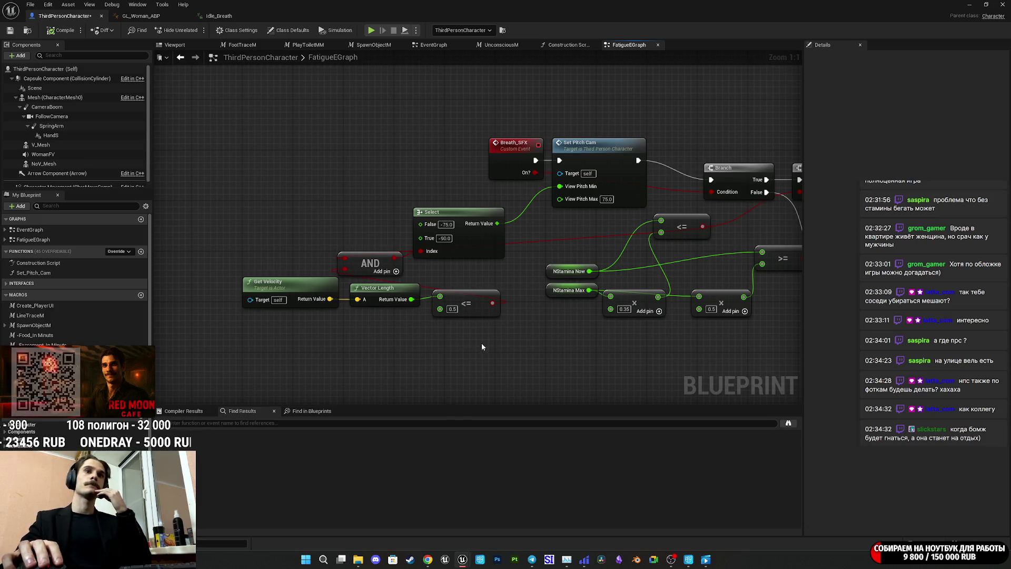
left_click_drag(551, 336, 213, 343)
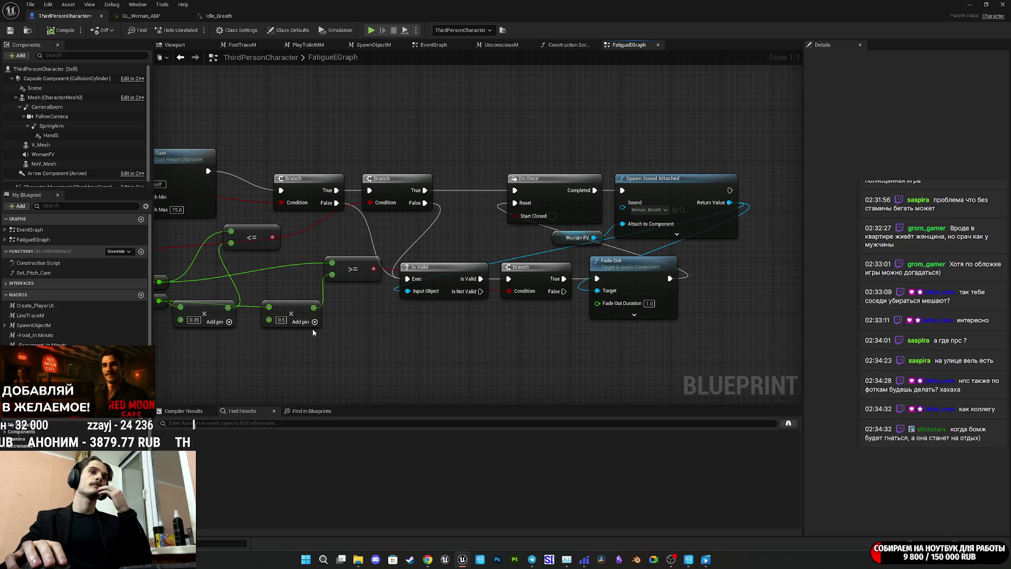
scroll(611, 315, "down", 6)
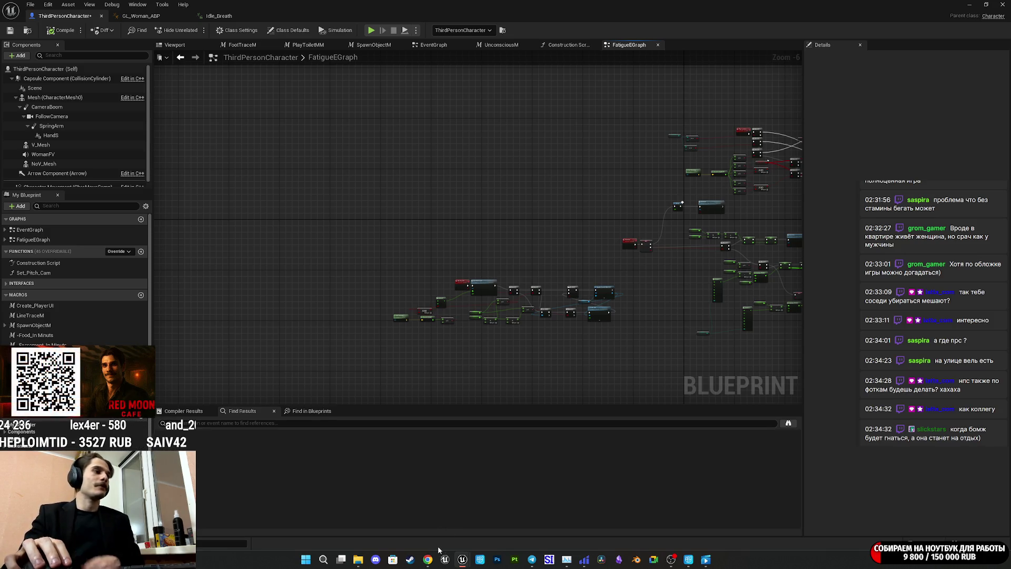
Bring up Media Player's 'Russian Cover' track, lower its volume, and send it behind Unreal
mouse_move(427, 559)
left_click(711, 560)
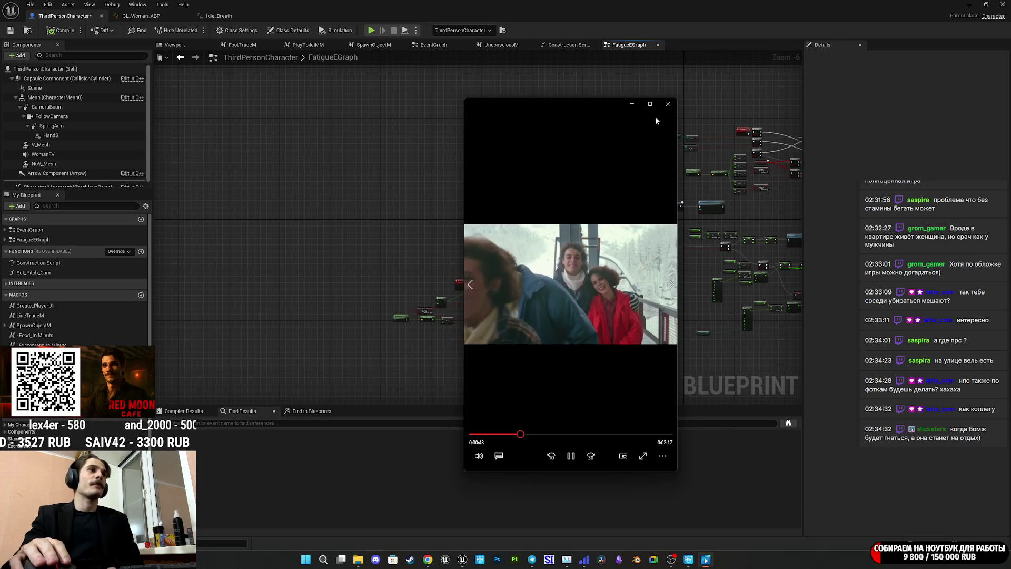
left_click(655, 105)
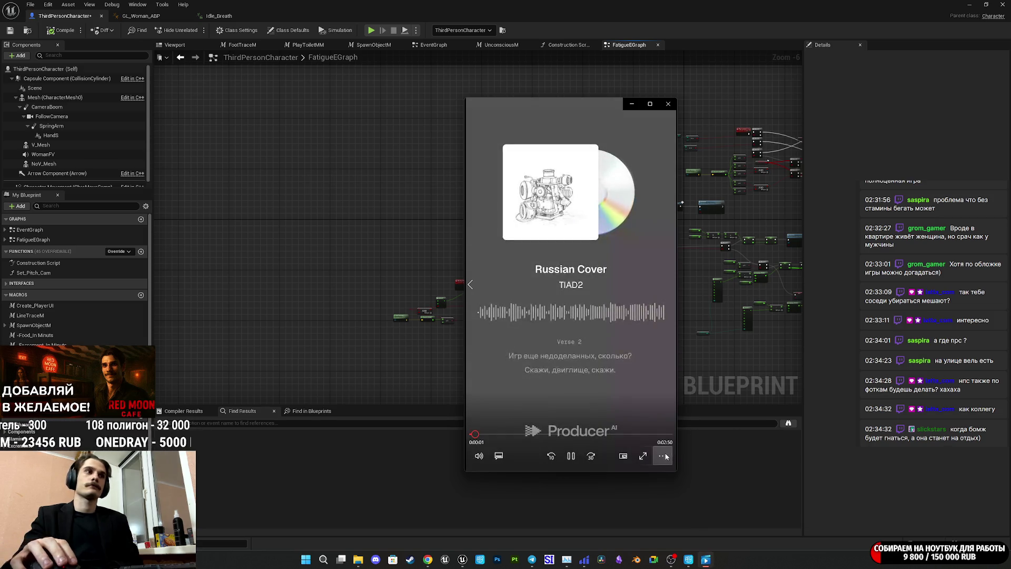
left_click(479, 456)
left_click(662, 456)
left_click(606, 414)
left_click(746, 379)
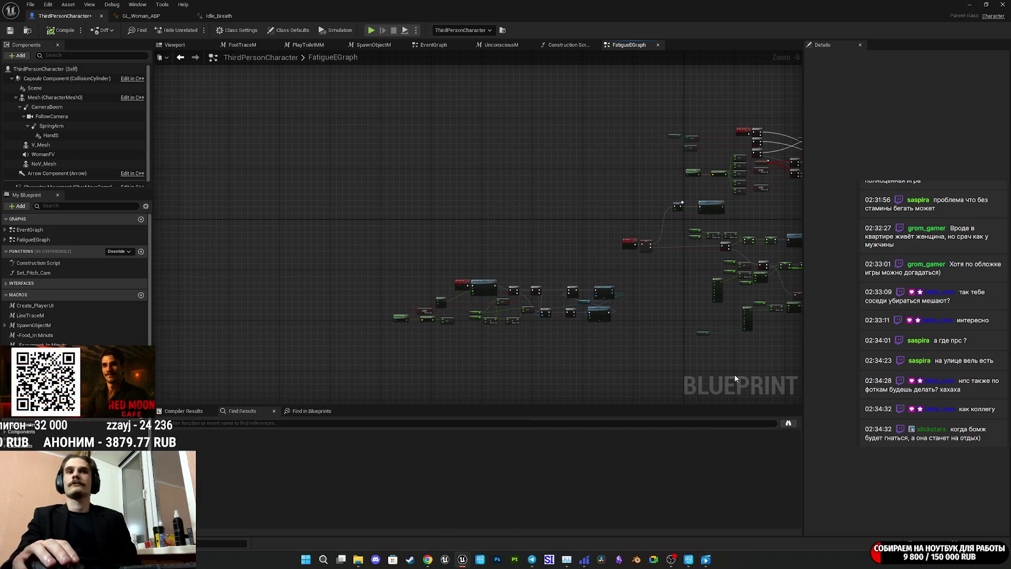
Zoom in and move Phys Active Type beside Select's Index pin, then pan across the Branch chain
scroll(710, 340, "up", 3)
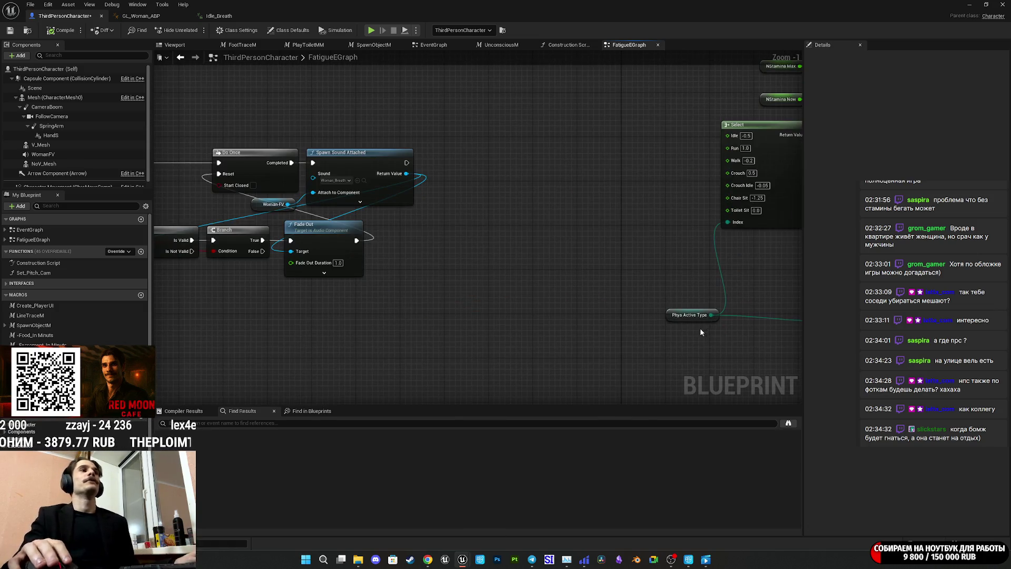
scroll(704, 326, "up", 2)
left_click_drag(588, 327, 573, 224)
scroll(586, 290, "up", 1)
mouse_move(496, 236)
left_mouse_down()
mouse_move(711, 200)
mouse_move(790, 174)
left_mouse_up()
left_click_drag(801, 276, 346, 286)
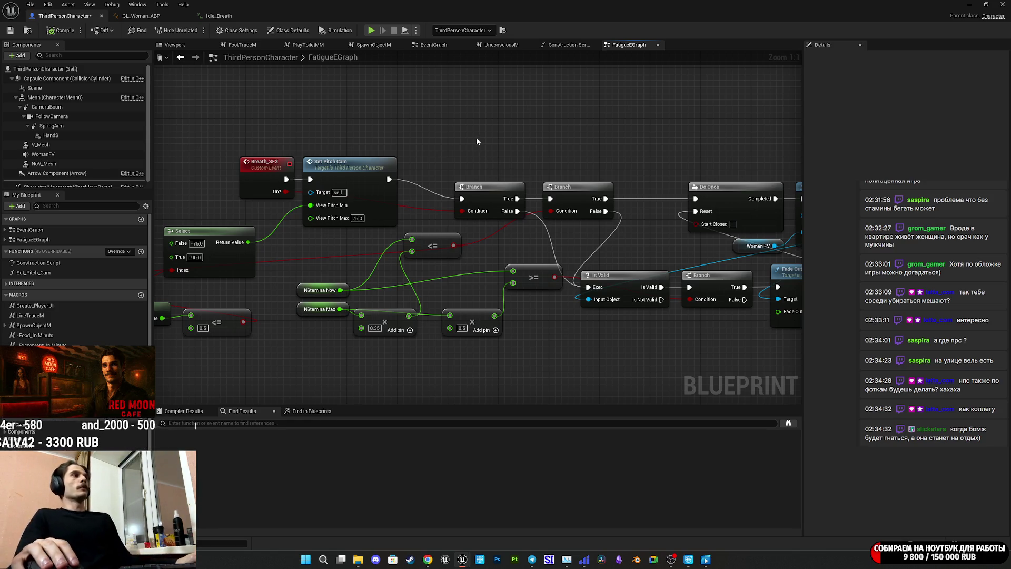
Box-select Breath_SFX and Set Pitch Cam and shift them slightly left
left_click_drag(476, 141, 577, 139)
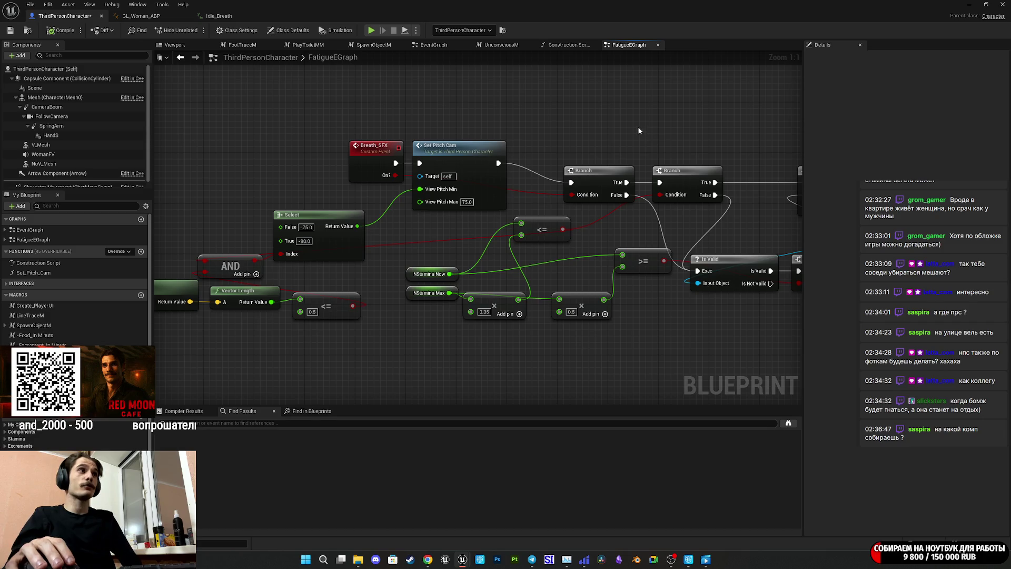
left_click_drag(630, 134, 688, 124)
mouse_move(462, 113)
left_mouse_down()
mouse_move(593, 176)
mouse_move(605, 217)
mouse_move(610, 207)
left_mouse_up()
left_click_drag(653, 158, 638, 173)
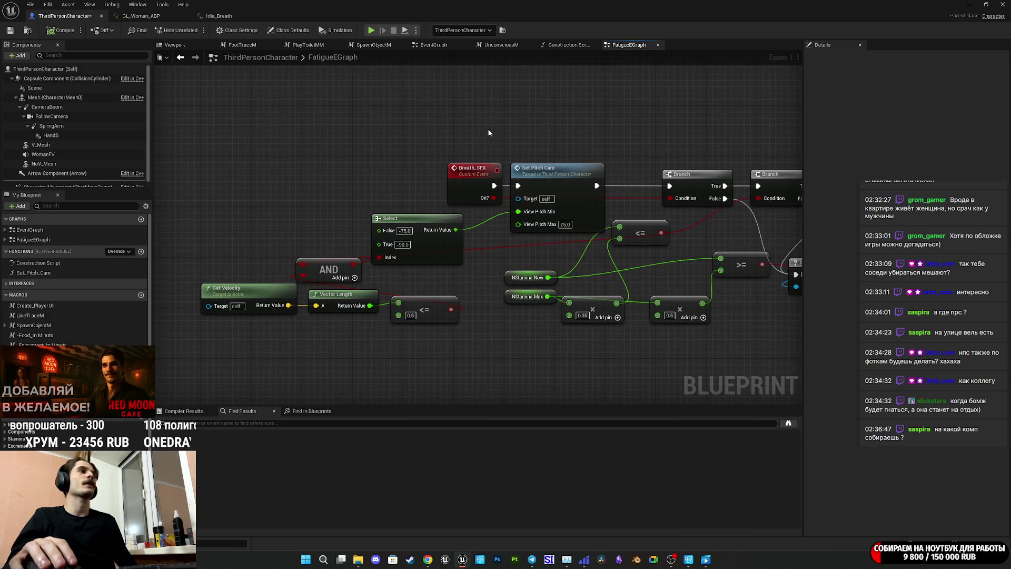
left_click_drag(559, 182, 538, 182)
left_click(615, 129)
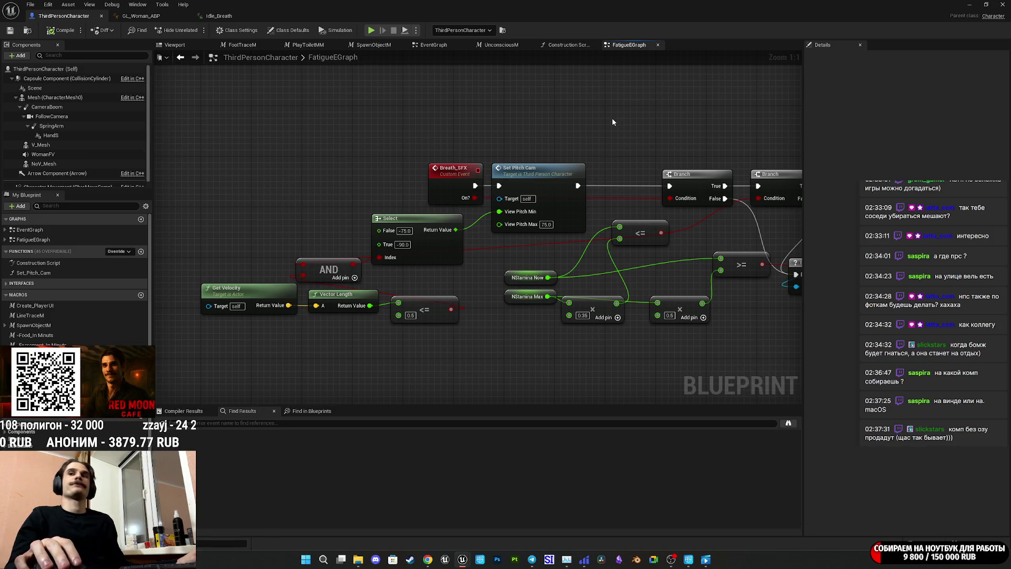
Save the ThirdPersonCharacter blueprint and show the Food variable's settings
left_click_drag(609, 121, 632, 105)
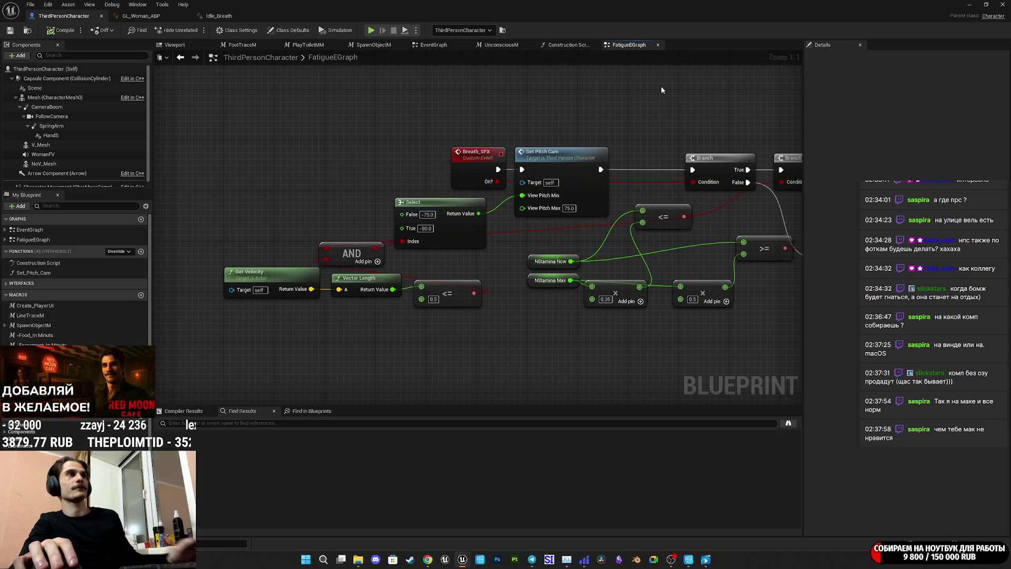
left_click_drag(659, 85, 576, 84)
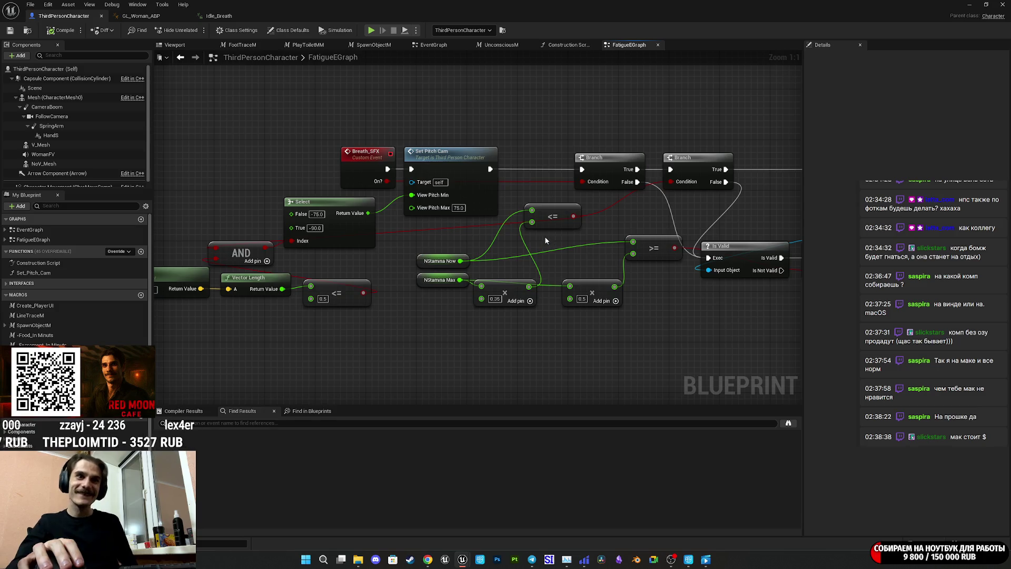
left_click(9, 32)
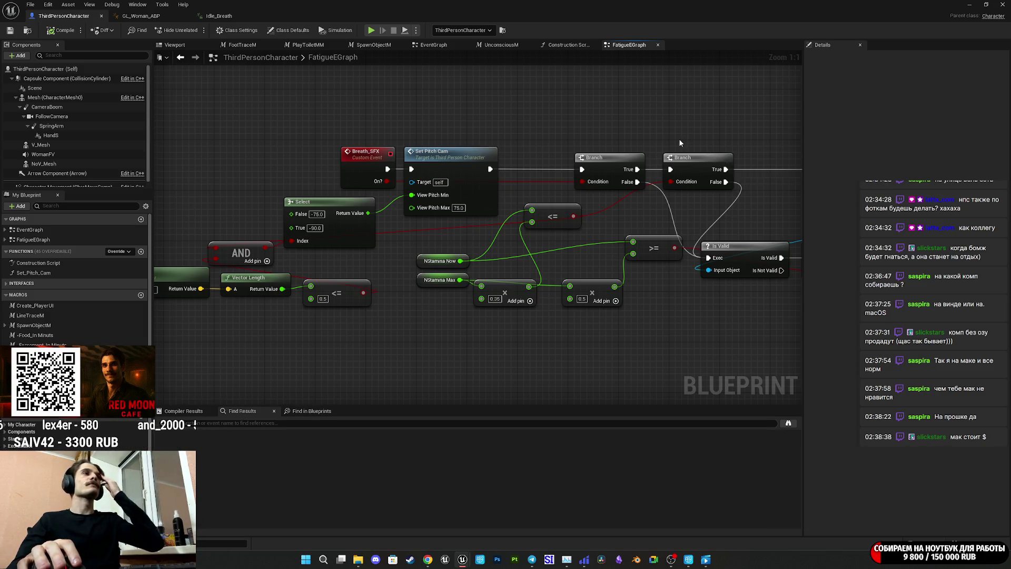
mouse_move(578, 126)
left_mouse_down()
mouse_move(568, 147)
mouse_move(582, 147)
left_mouse_up()
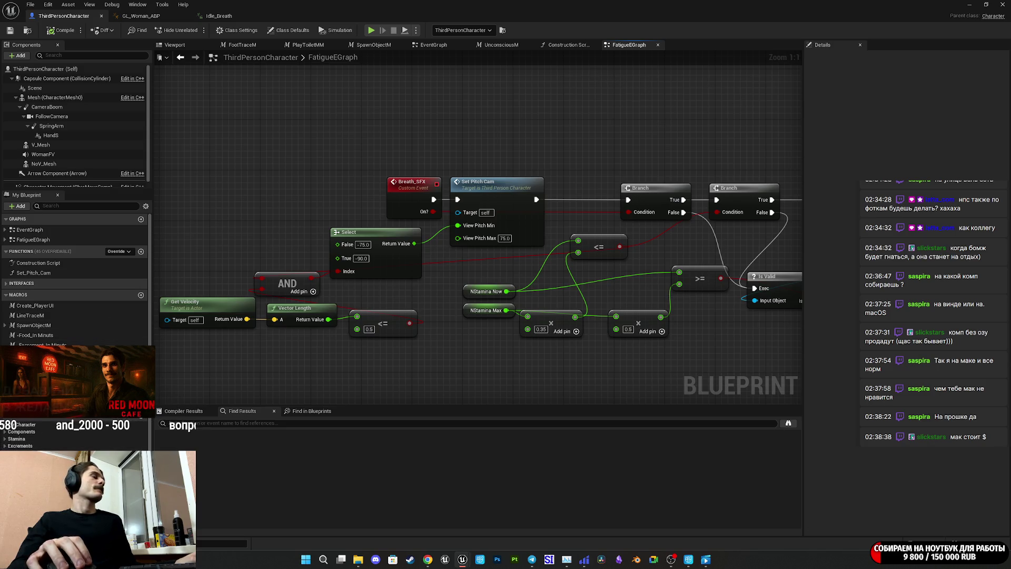
left_click(466, 433)
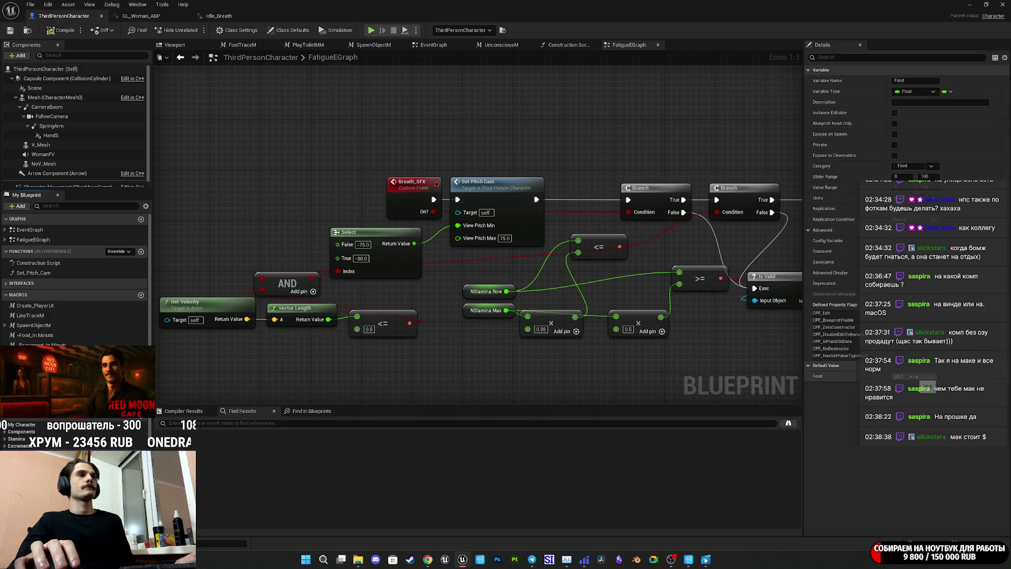
Set the Water variable's default value to 25.0 in the Details panel
left_click(914, 376)
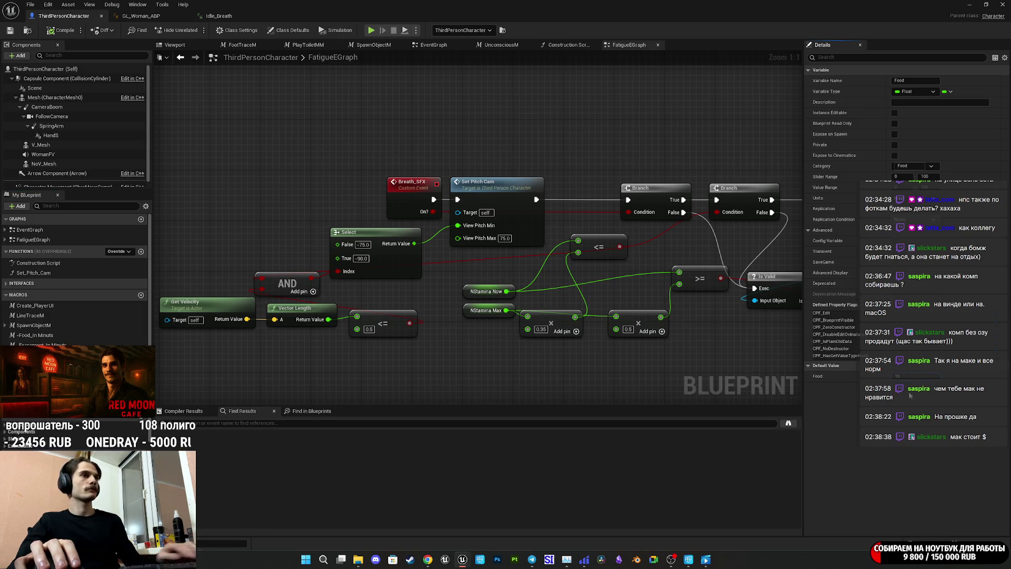
type("Water")
left_click(899, 376)
type("25")
key("Return")
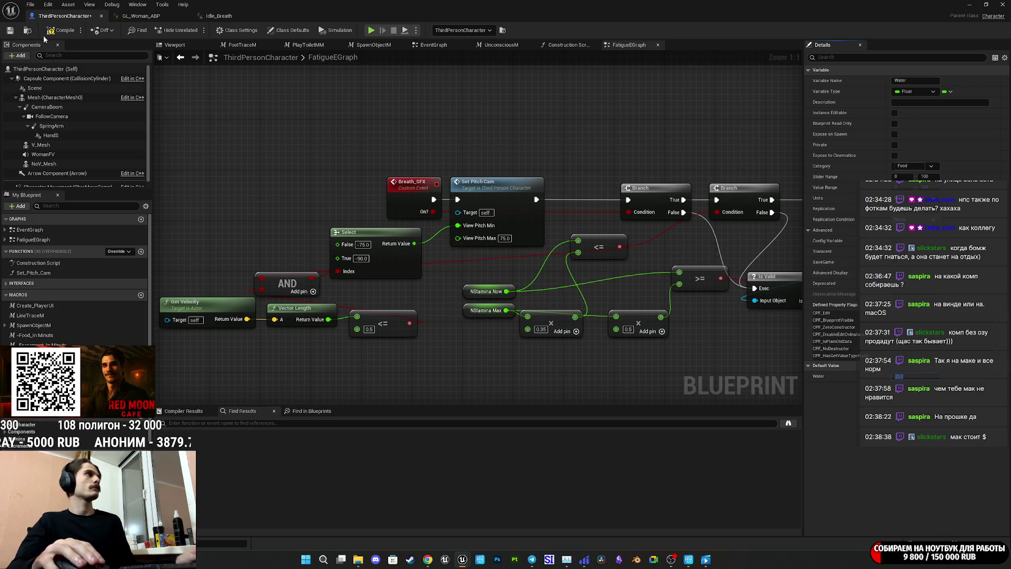
Compile the ThirdPersonCharacter blueprint and start a playtest of the apartment level
left_click(9, 33)
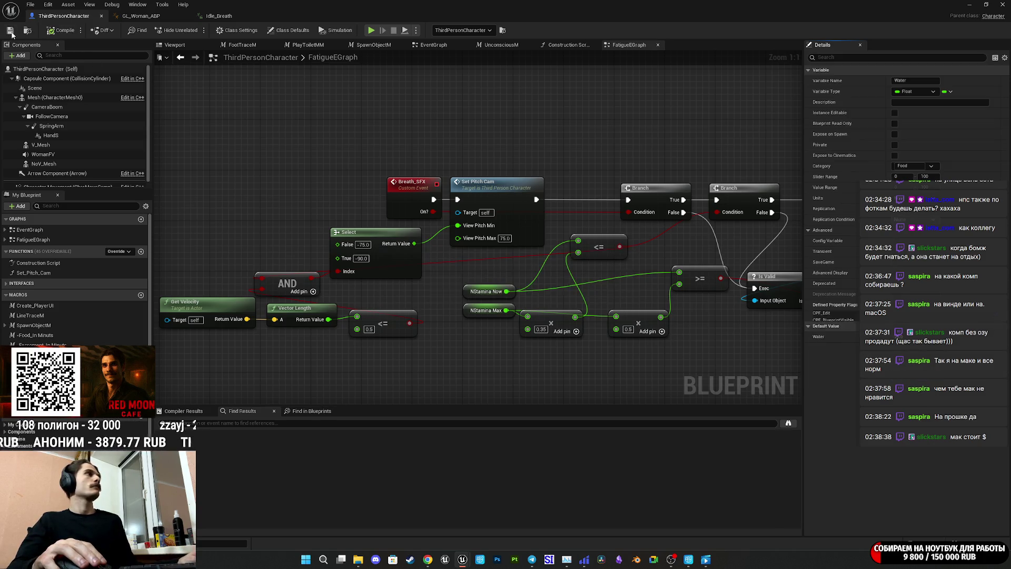
left_click(970, 5)
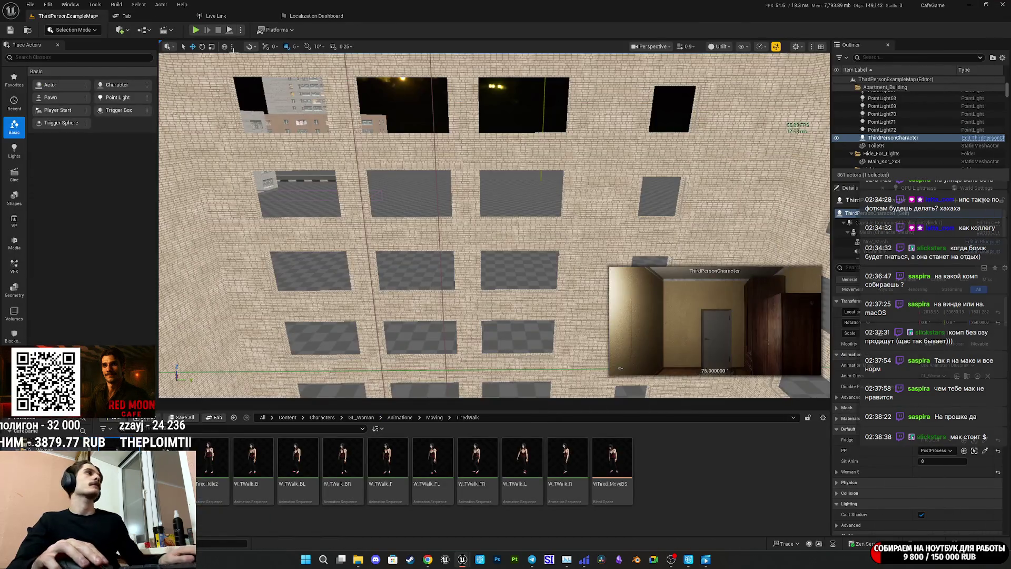
key("alt+p")
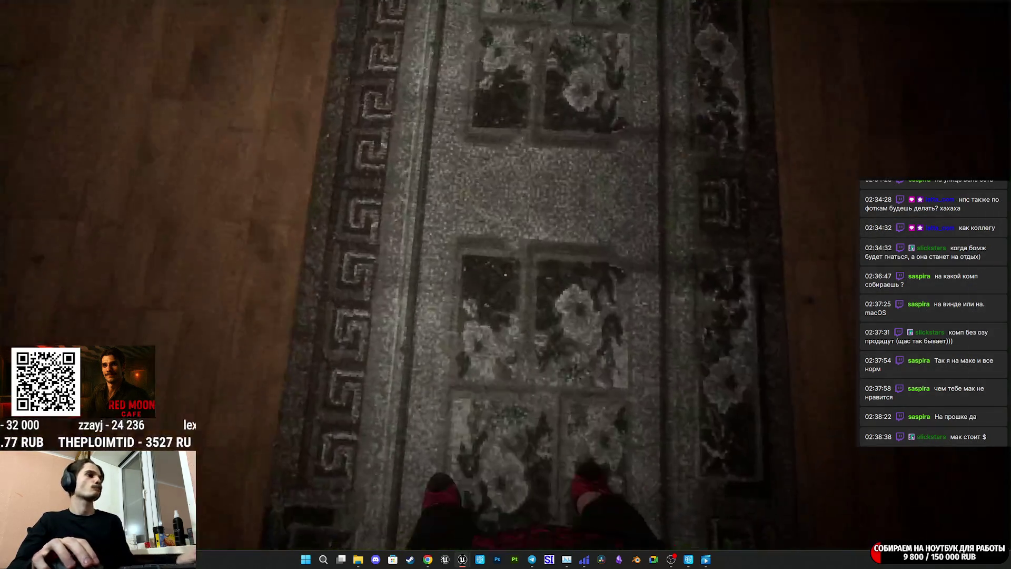